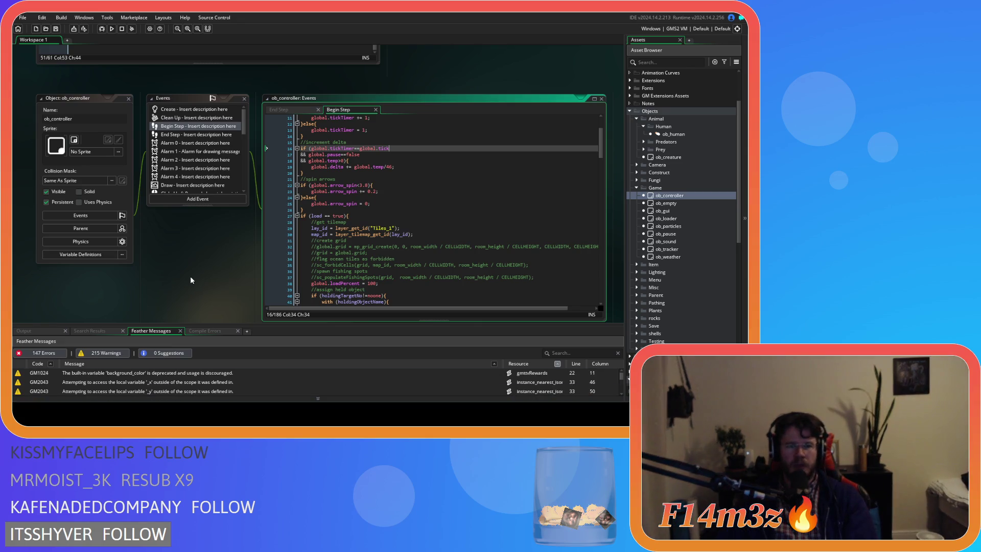
Step: Comment out the global delta increment lines 16–20 in ob_controller's Begin Step
left_click_drag(307, 170, 290, 149)
key("ctrl+k")
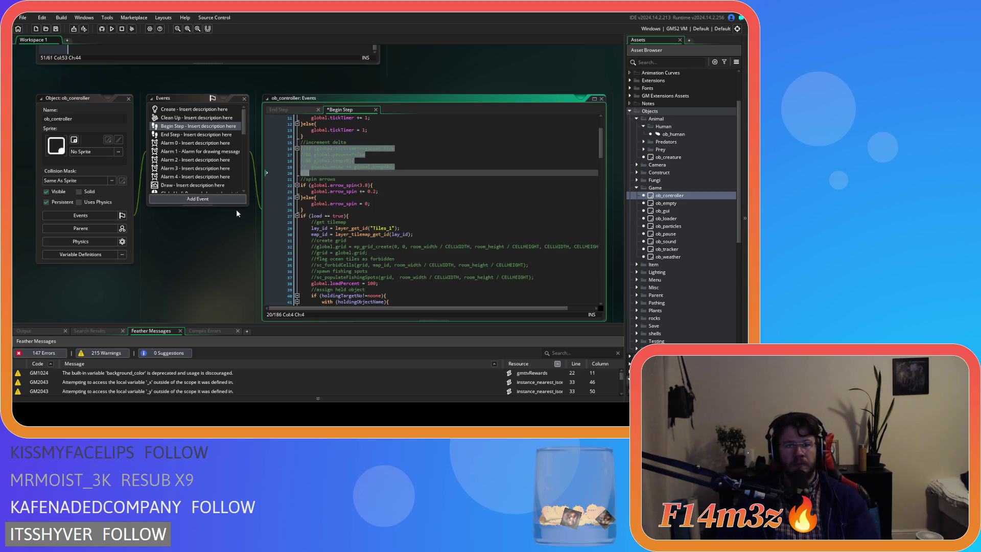
scroll(125, 210, "up", 3)
scroll(415, 158, "up", 2)
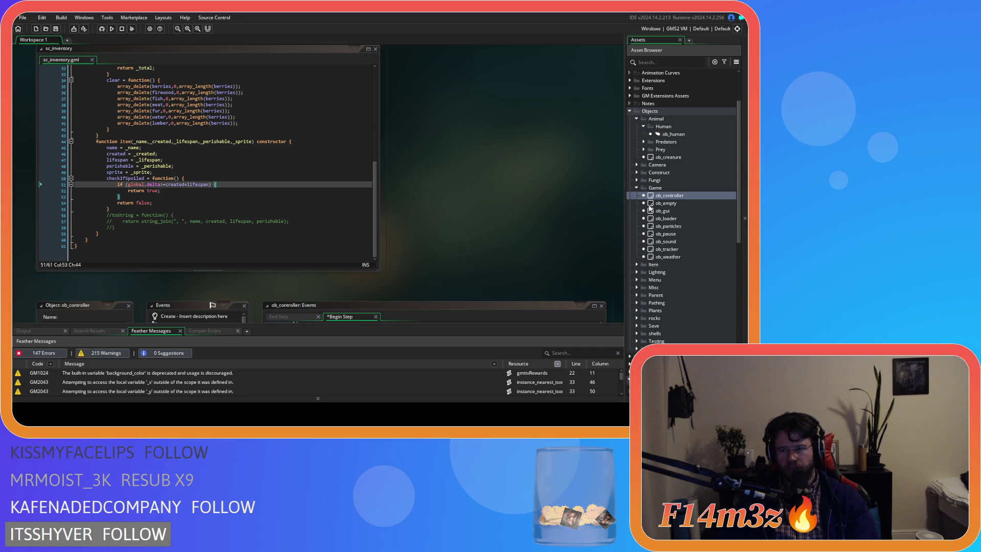
Step: Open and close ob_loader, then open the sc_inventory script
left_click(654, 220)
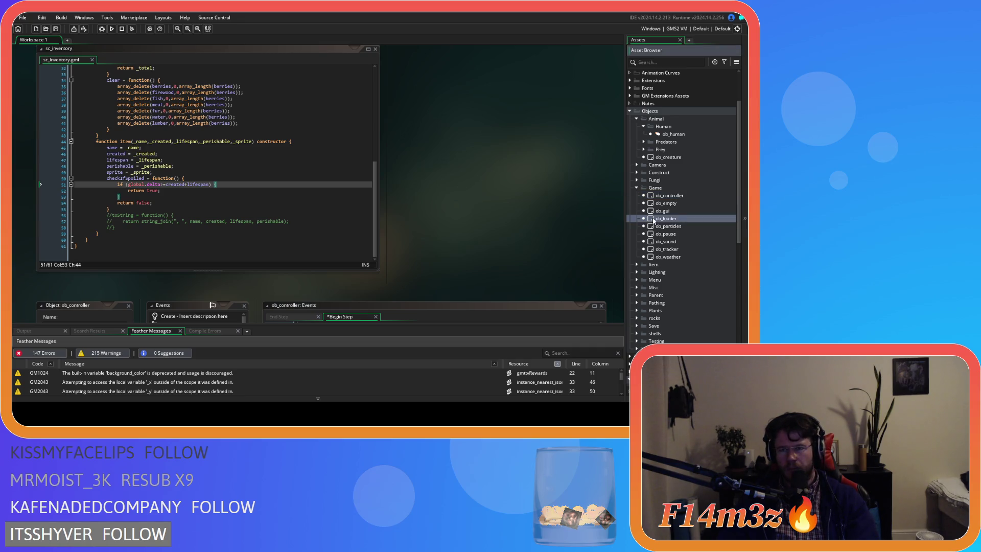
double_click(654, 219)
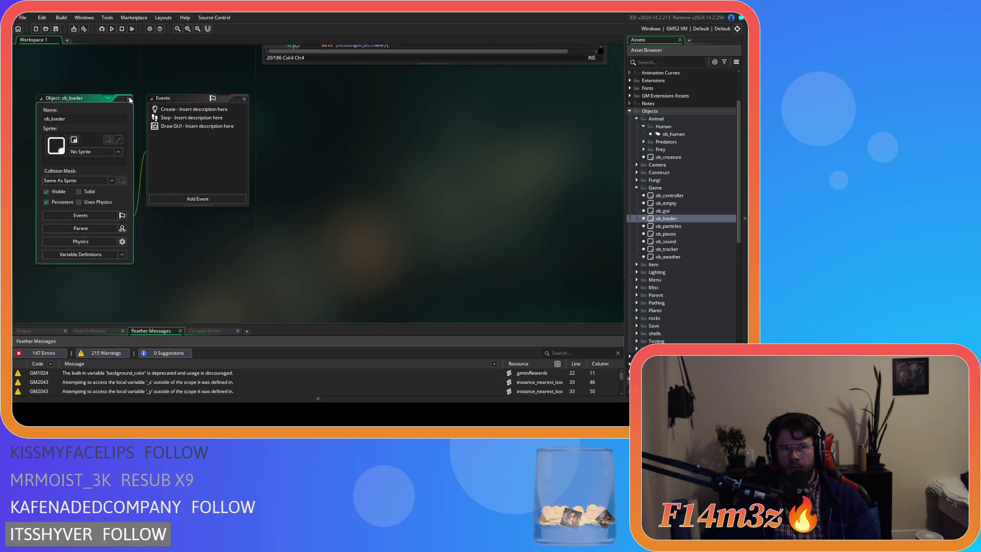
key("ctrl+w")
scroll(671, 235, "down", 15)
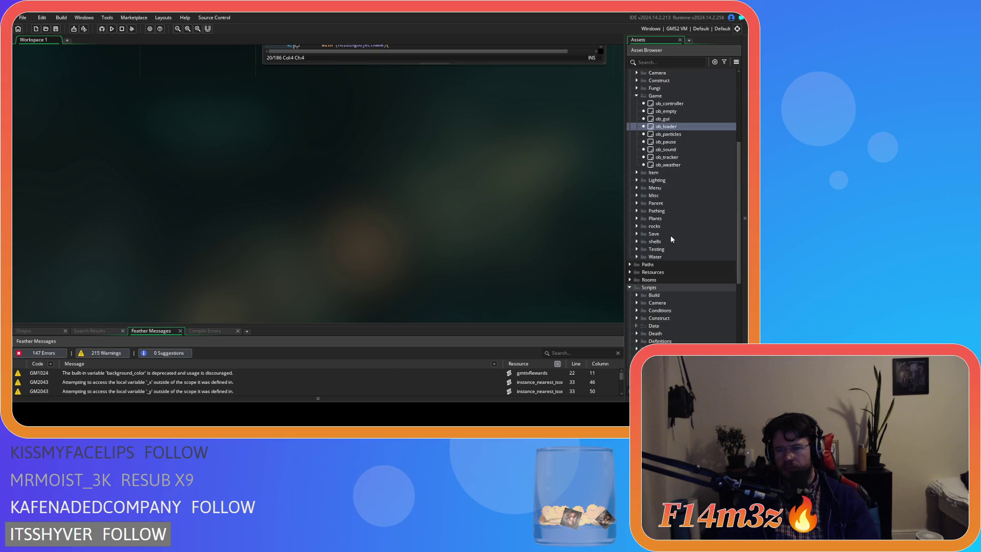
double_click(669, 250)
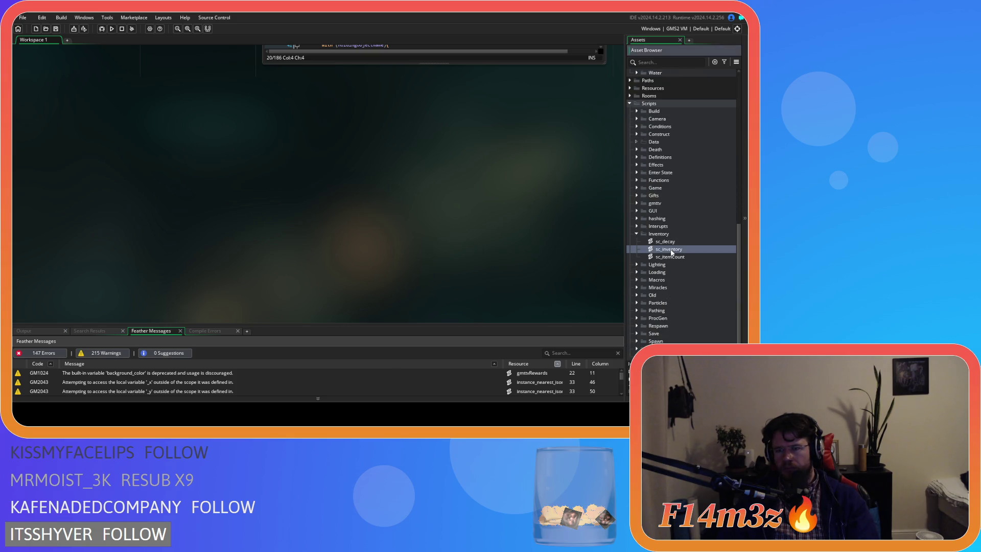
Step: Type temp as the parameter inside inventory() on line 5
left_click_drag(375, 207, 365, 103)
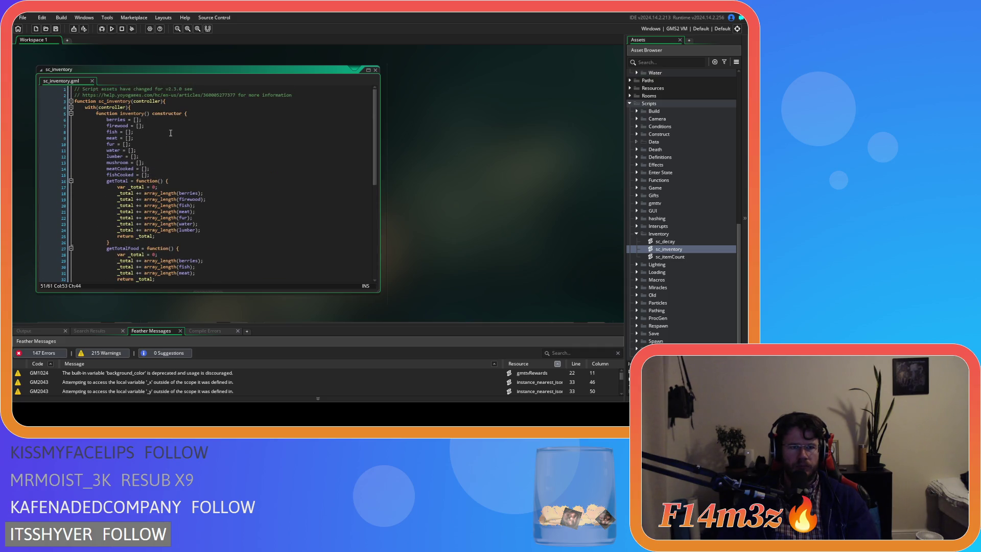
left_click(147, 113)
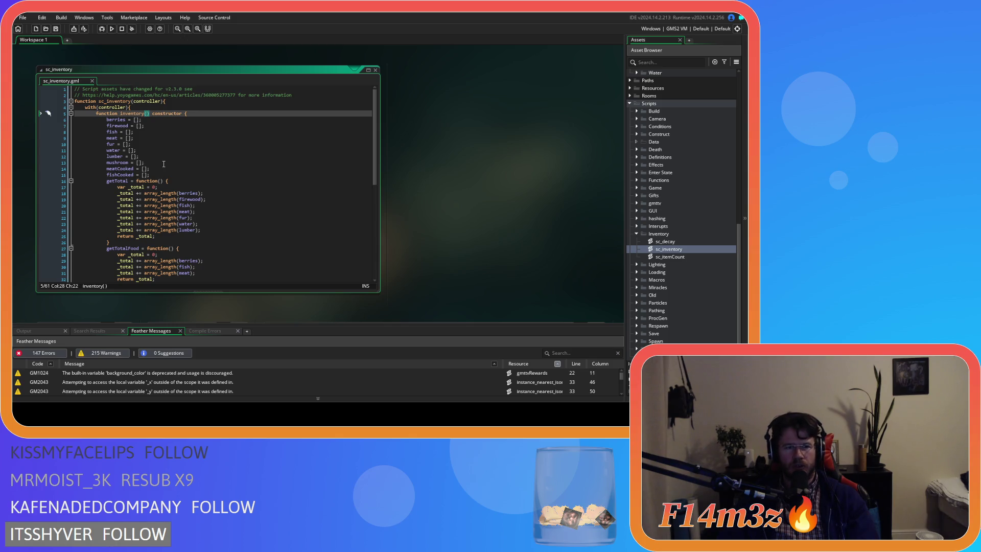
key("Down")
key("shift+Down")
key("shift+Down")
key("shift+Down")
key("shift+Down")
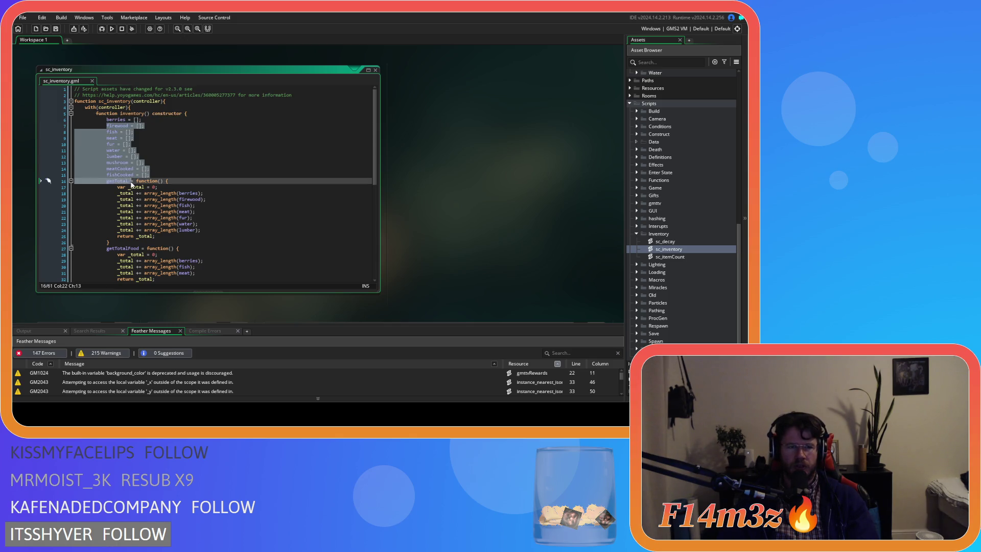
left_click(143, 108)
key("Down")
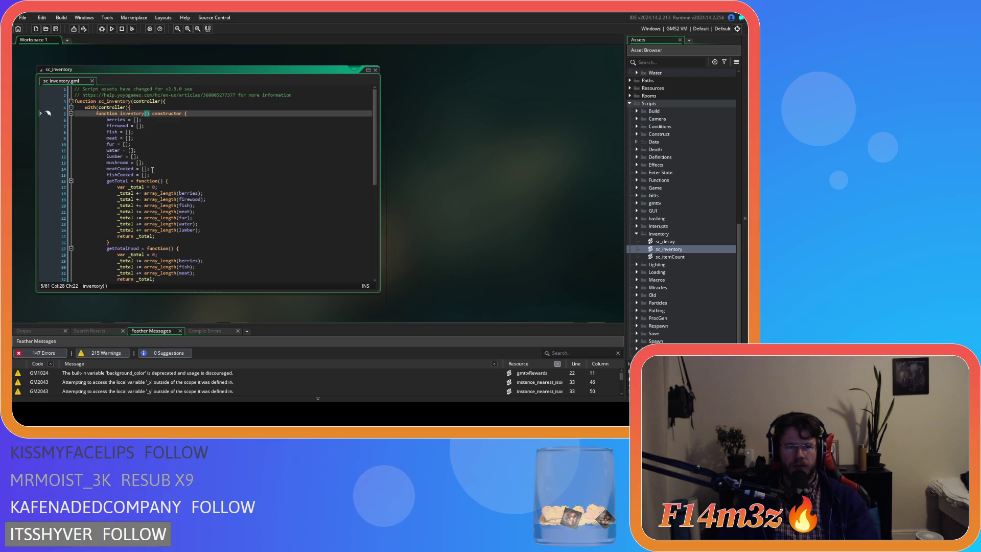
scroll(171, 164, "down", 5)
scroll(214, 189, "up", 5)
type("temp")
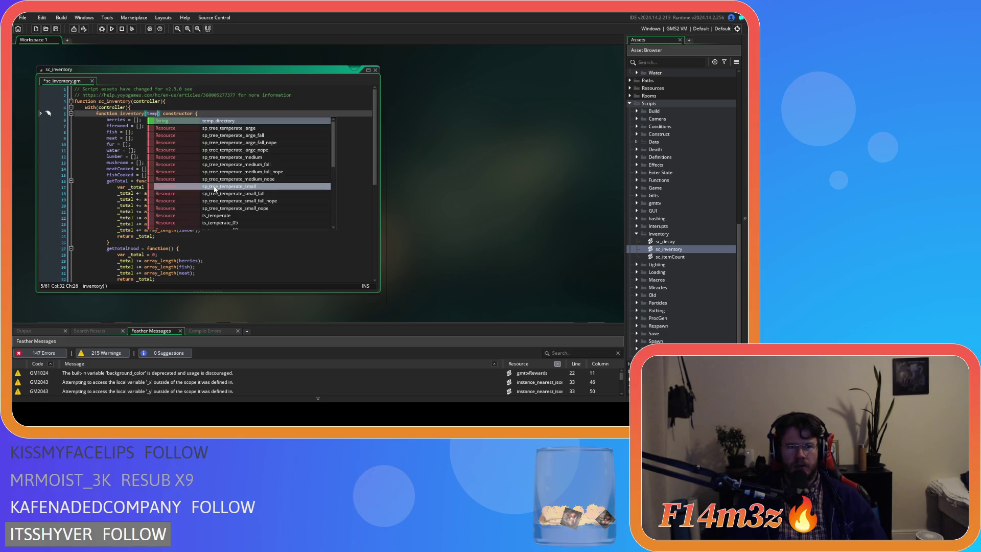
Step: Review the script below, checking the perishable reference in the totals
left_click(97, 145)
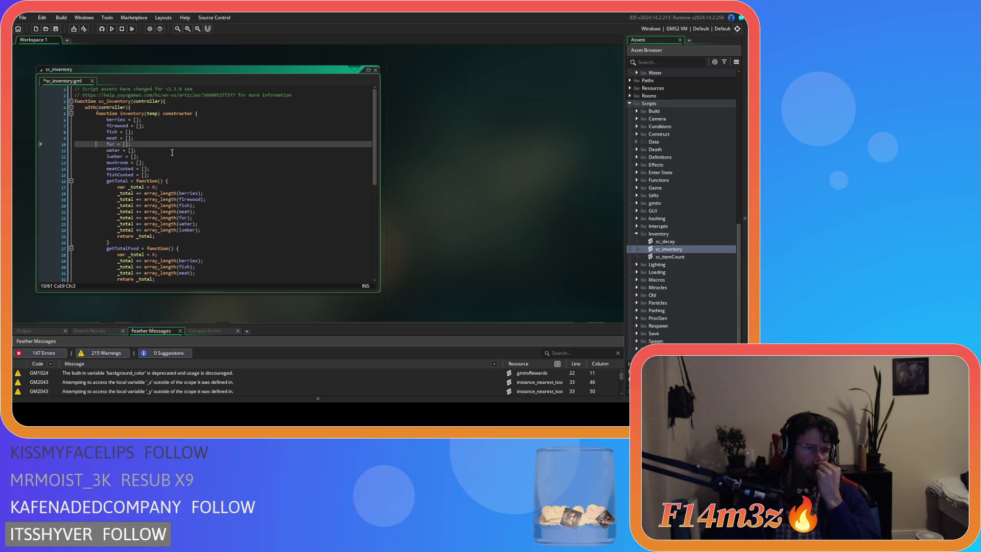
scroll(172, 152, "down", 5)
scroll(172, 152, "down", 5)
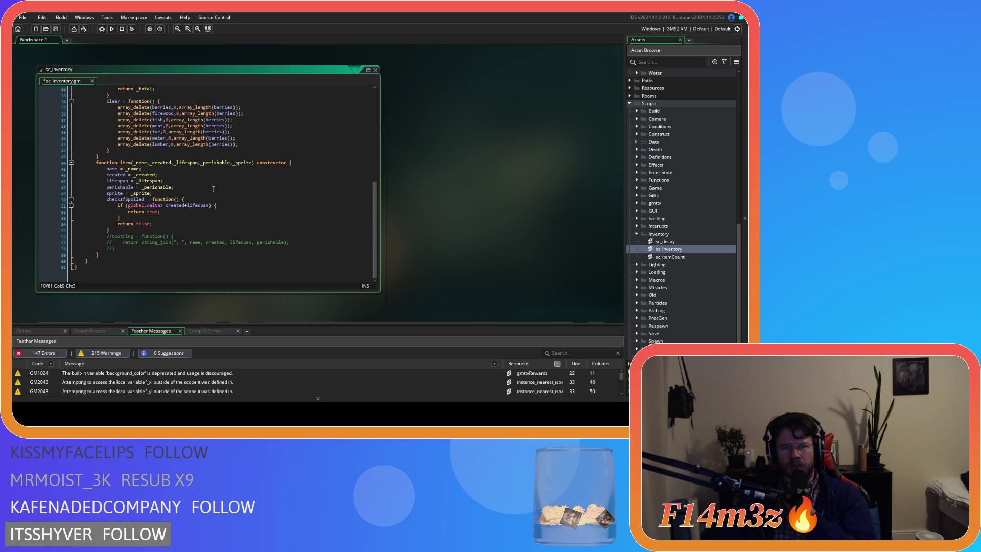
scroll(214, 189, "up", 10)
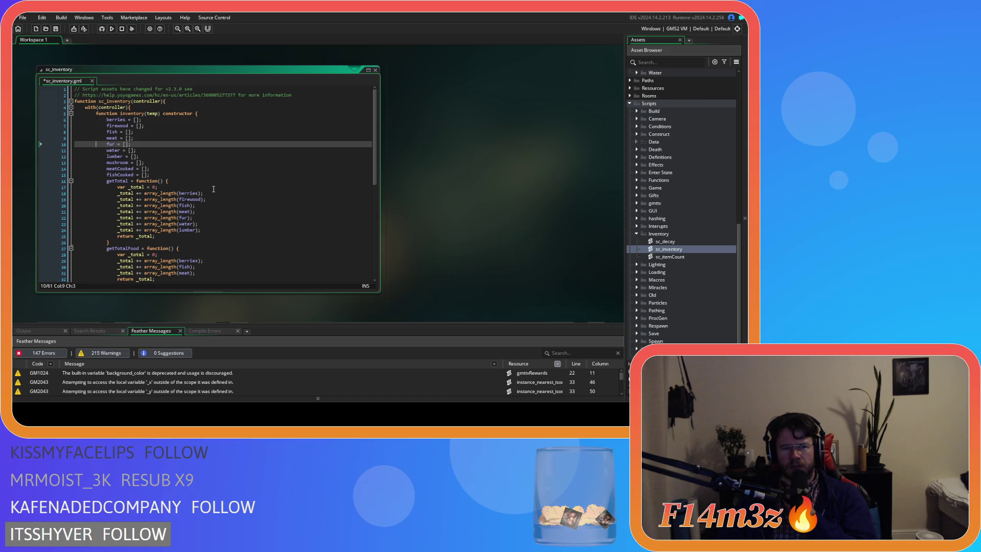
scroll(214, 189, "down", 4)
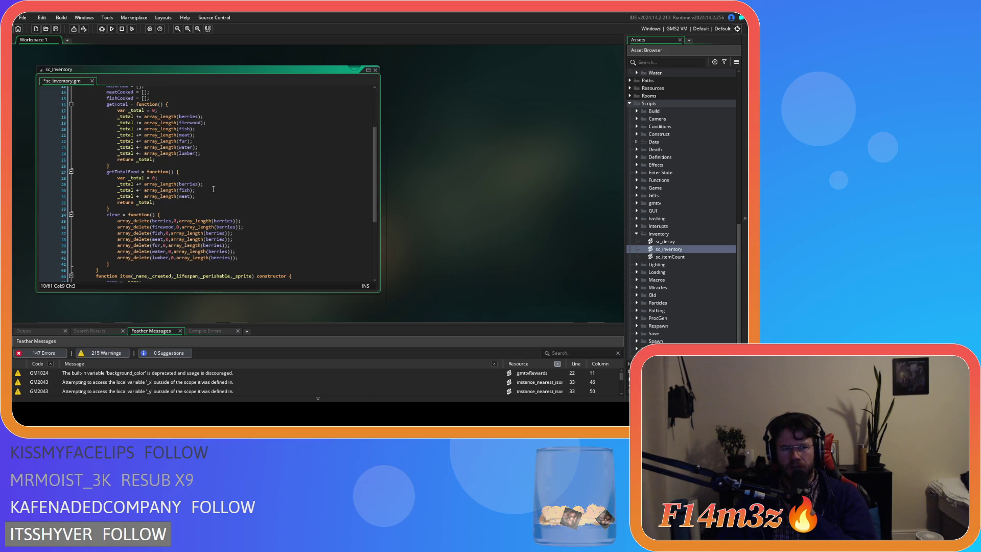
scroll(214, 189, "up", 4)
left_click(151, 114)
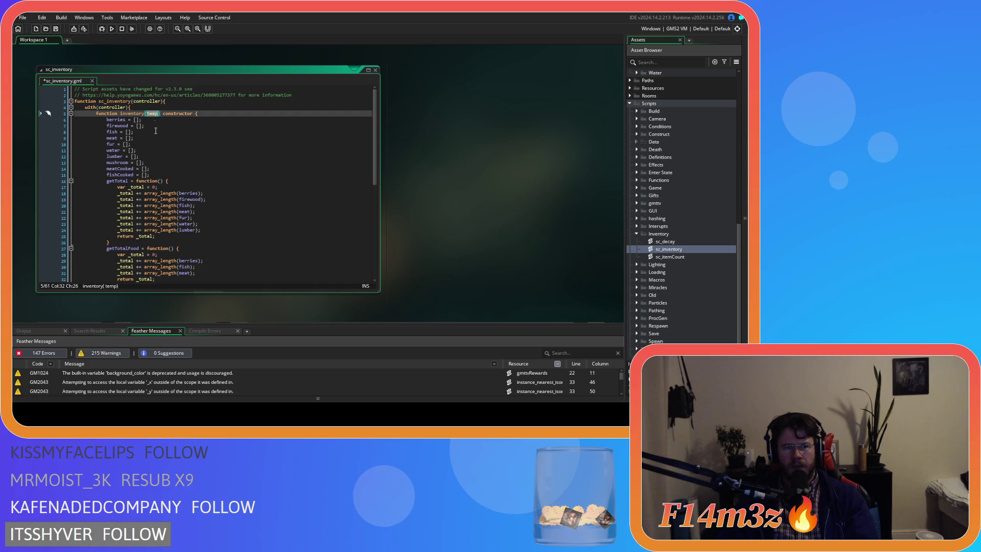
left_click(105, 225)
scroll(105, 225, "down", 8)
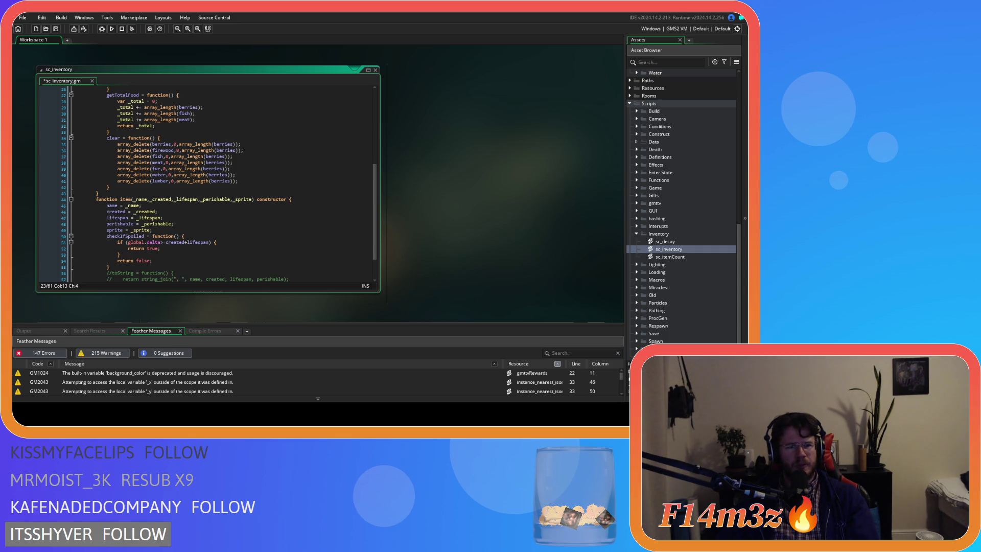
left_click(134, 199)
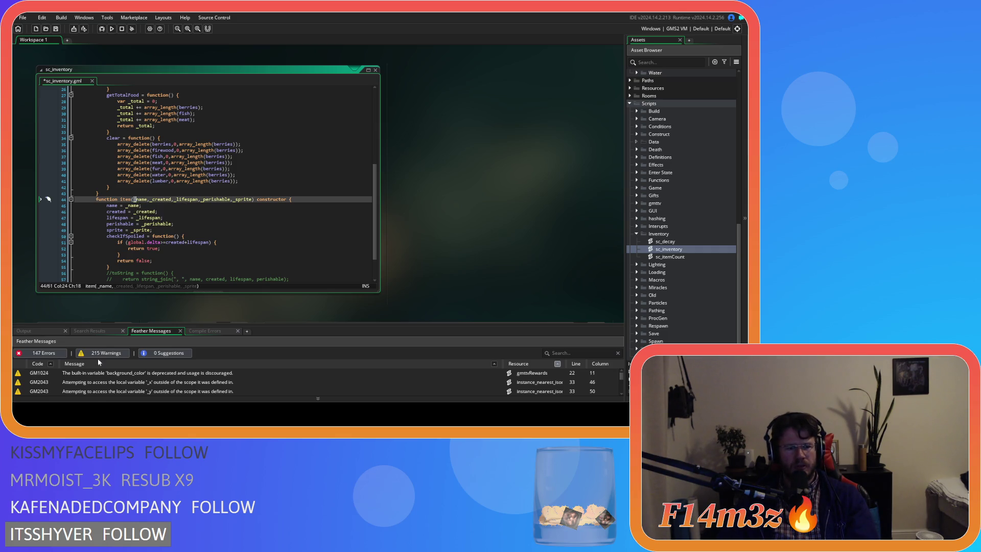
left_click(142, 200)
left_click(139, 223)
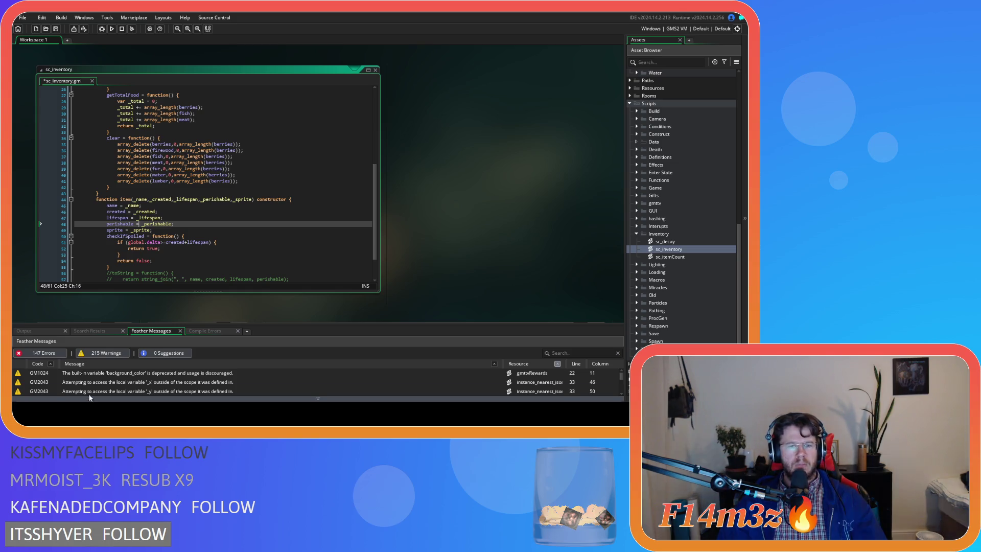
Step: Add a _temp parameter to item()'s signature, then remove it again
left_click(235, 232)
left_click(251, 199)
key("Right")
type(",")
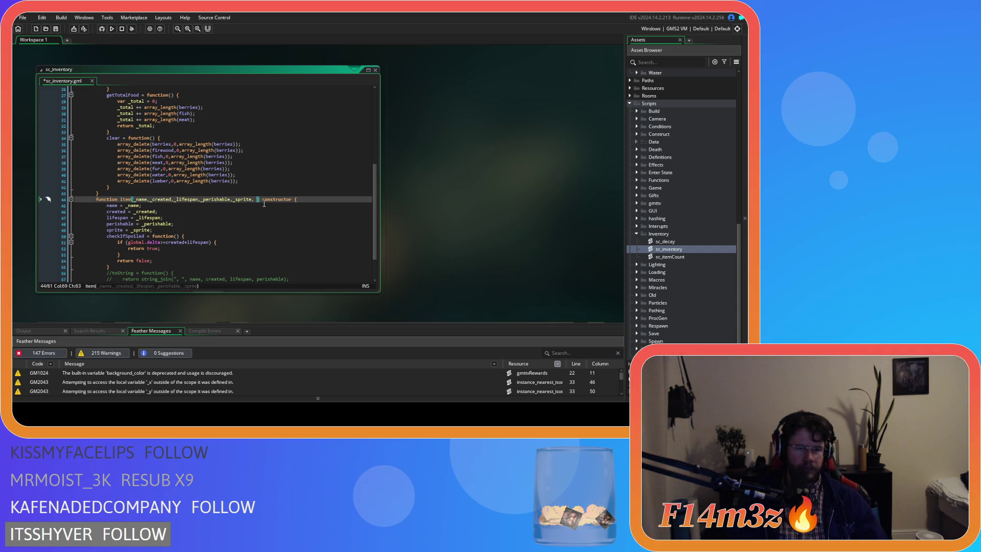
type("_")
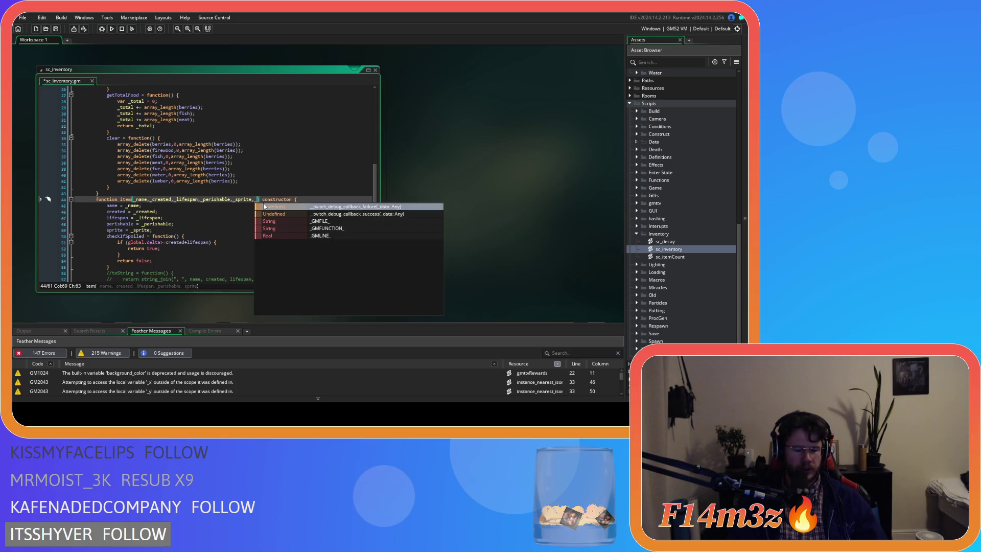
type("temp")
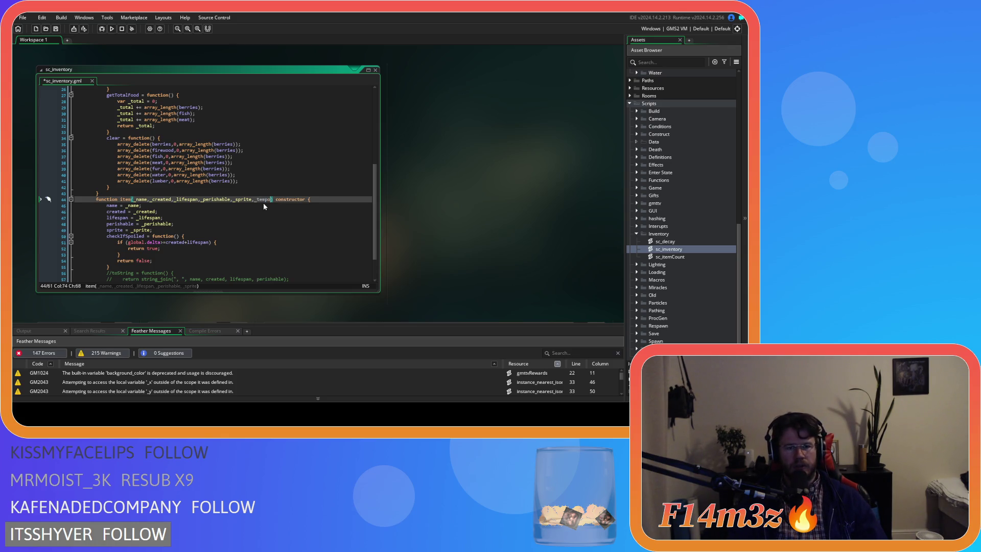
left_click(248, 229)
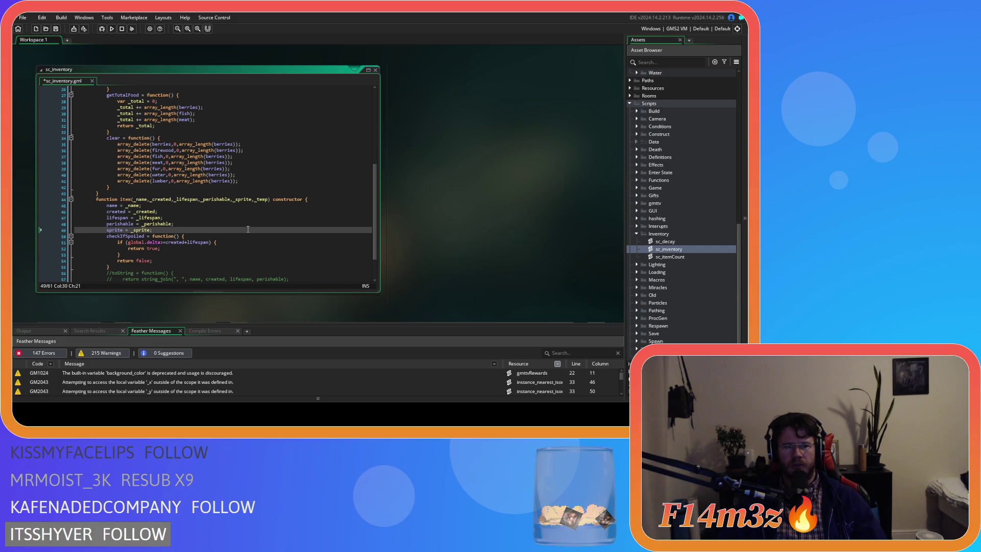
left_click(260, 199)
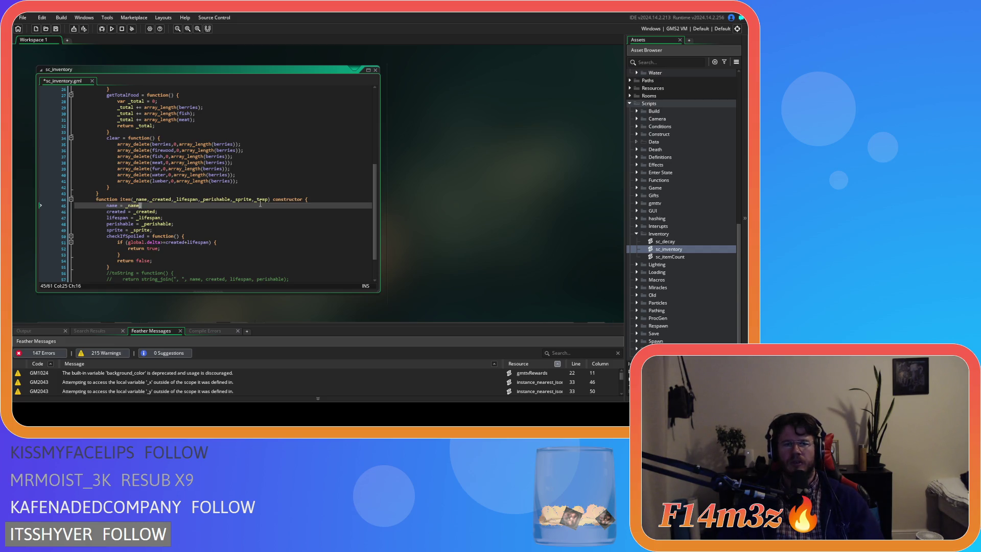
double_click(260, 198)
key("BackSpace")
key("BackSpace")
Step: Select the whole checkIfSpoiled function in the item constructor
scroll(215, 258, "down", 2)
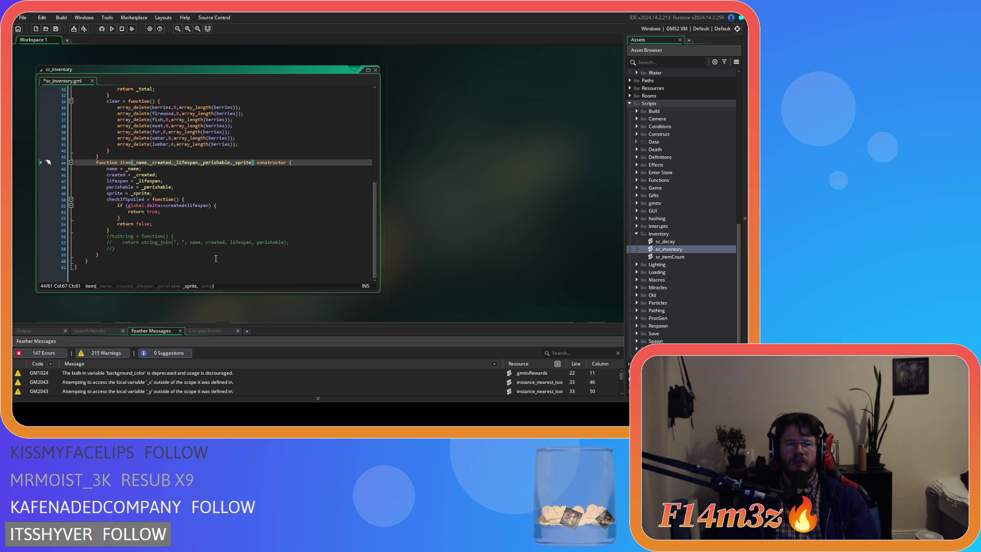
left_click(169, 207)
left_click(157, 224)
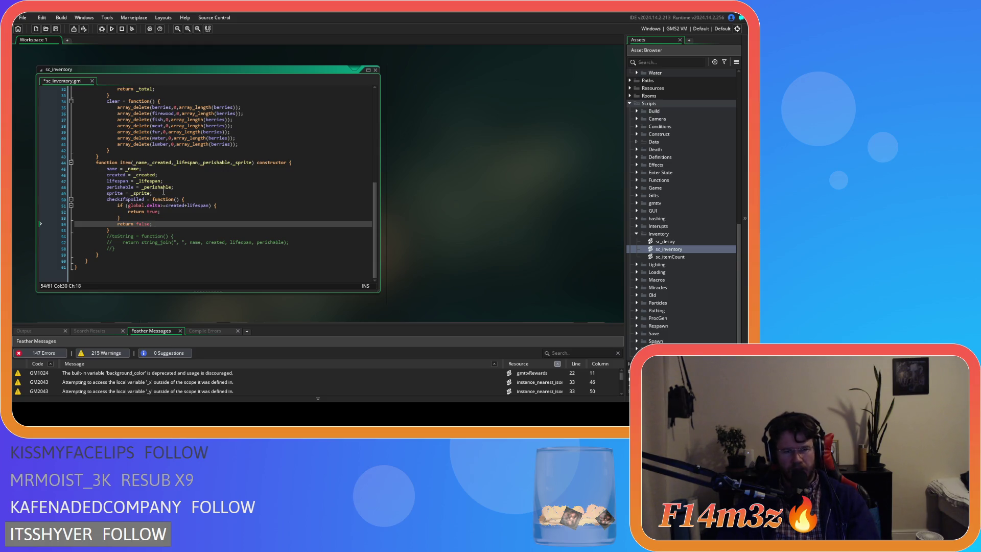
left_click(185, 192)
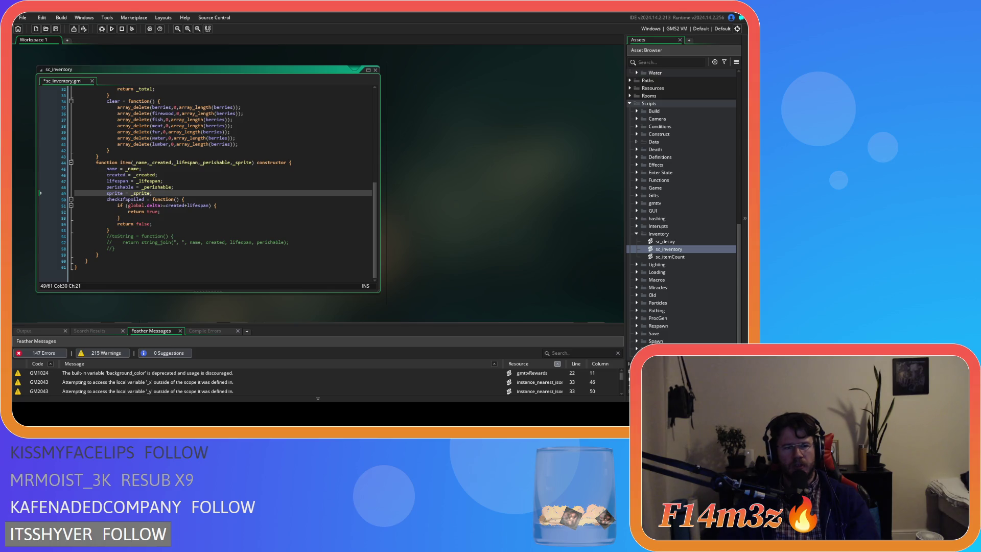
mouse_move(110, 230)
left_mouse_down()
mouse_move(118, 210)
mouse_move(107, 199)
left_mouse_up()
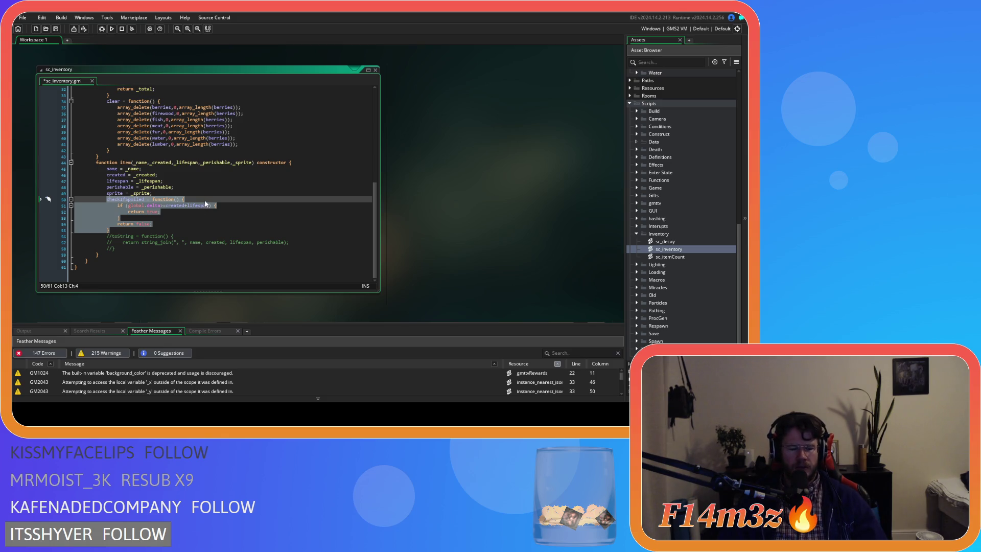
Step: Duplicate checkIfSpoiled, rename the upper copy decay, and open the sc_decay script
key("ctrl+d")
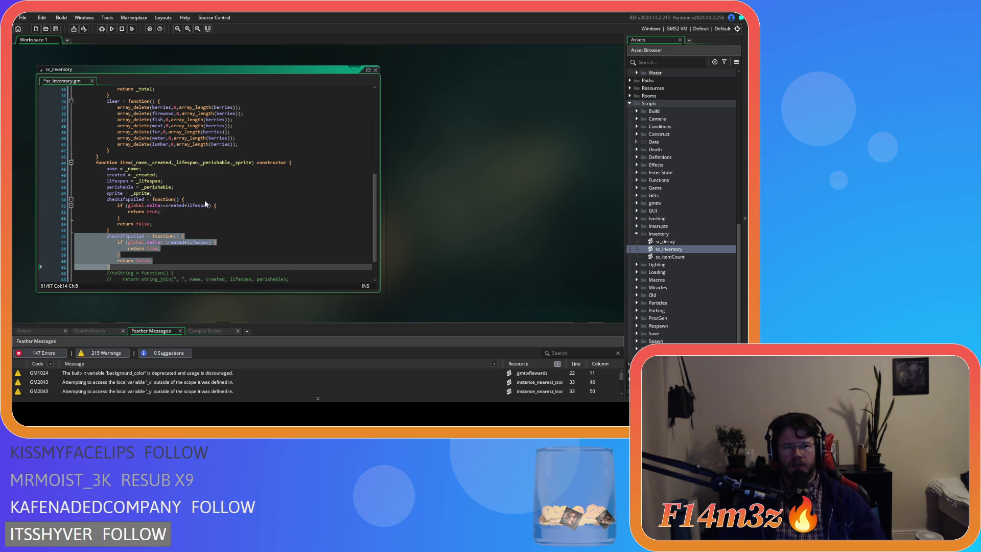
double_click(120, 200)
type("dev")
key("BackSpace")
type("cay")
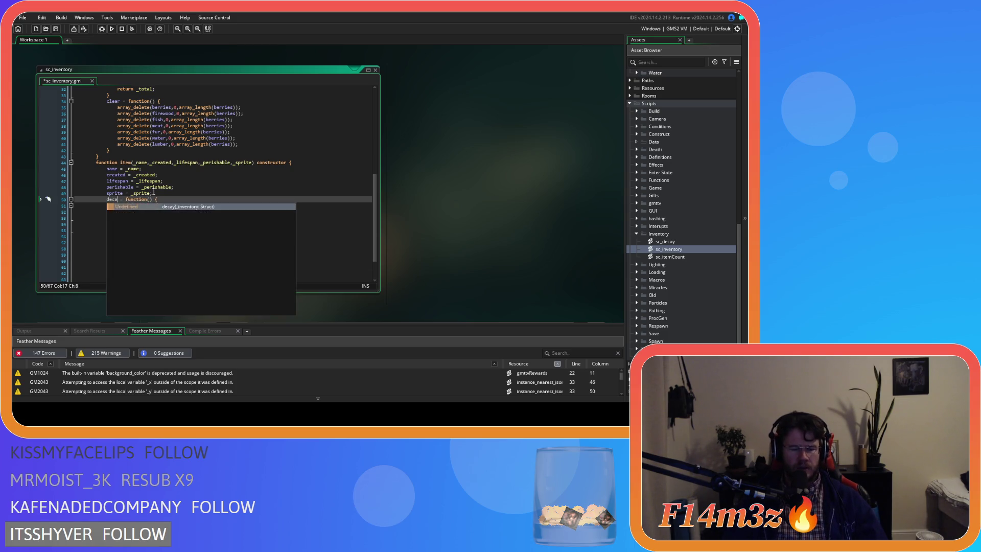
left_click(168, 197)
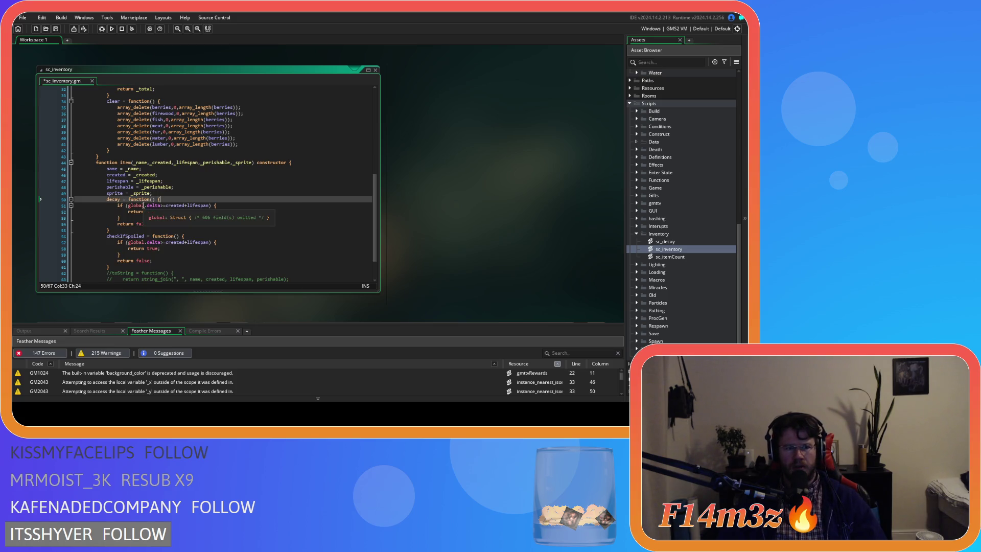
double_click(665, 241)
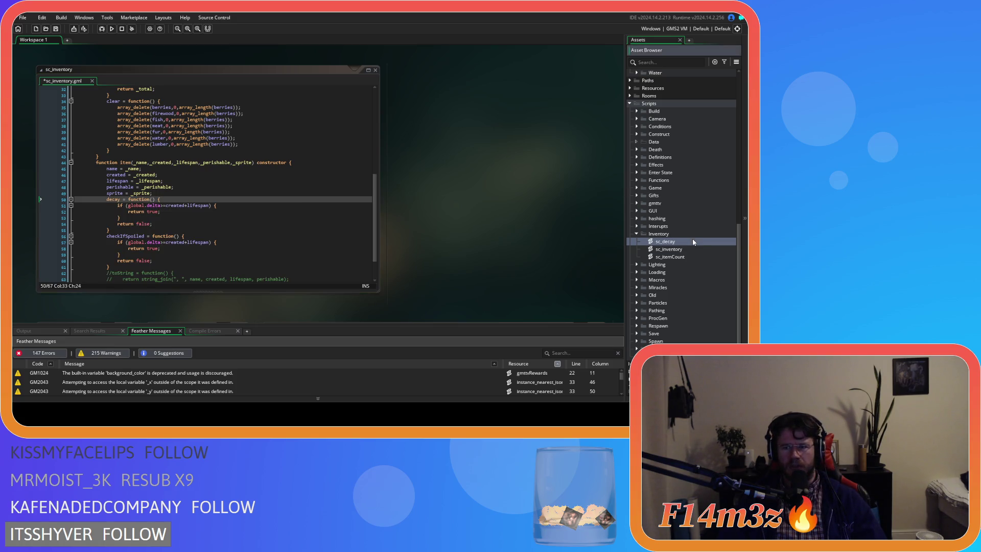
Step: Rename the function in sc_decay to decayOld
left_click(112, 101)
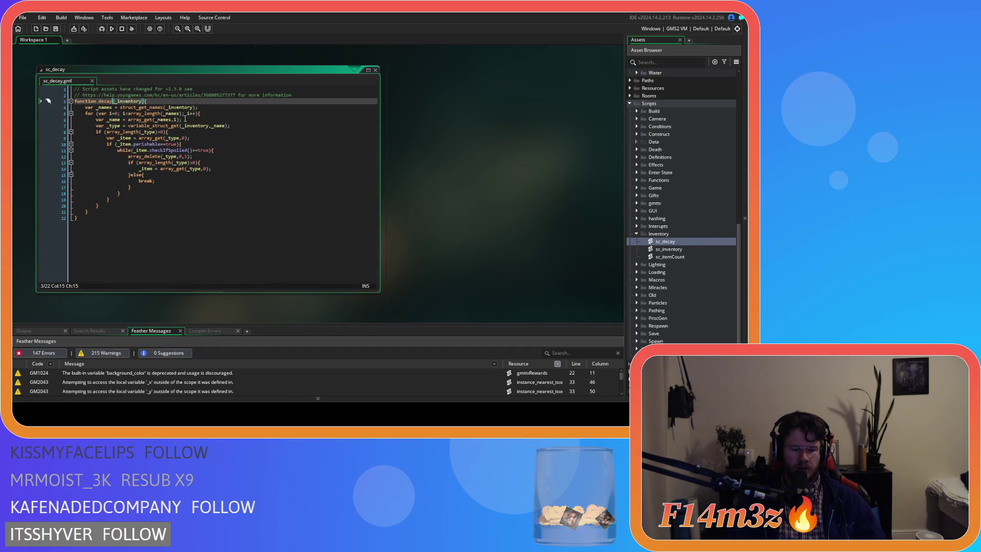
type("Old")
left_click(194, 126)
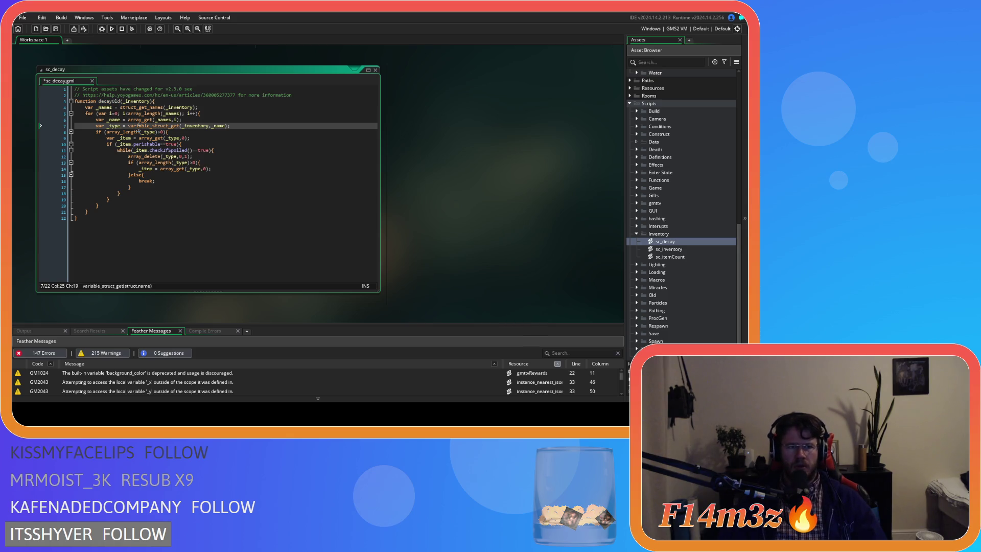
scroll(425, 200, "up", 3)
scroll(424, 202, "up", 3)
scroll(188, 223, "down", 10)
scroll(196, 219, "up", 3)
scroll(508, 145, "down", 10)
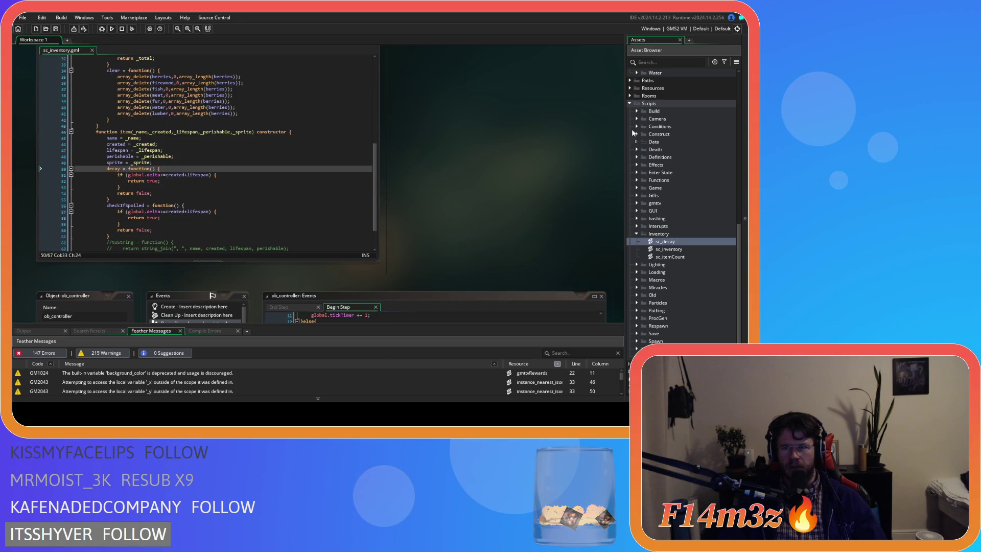
scroll(461, 183, "down", 5)
scroll(461, 184, "down", 10)
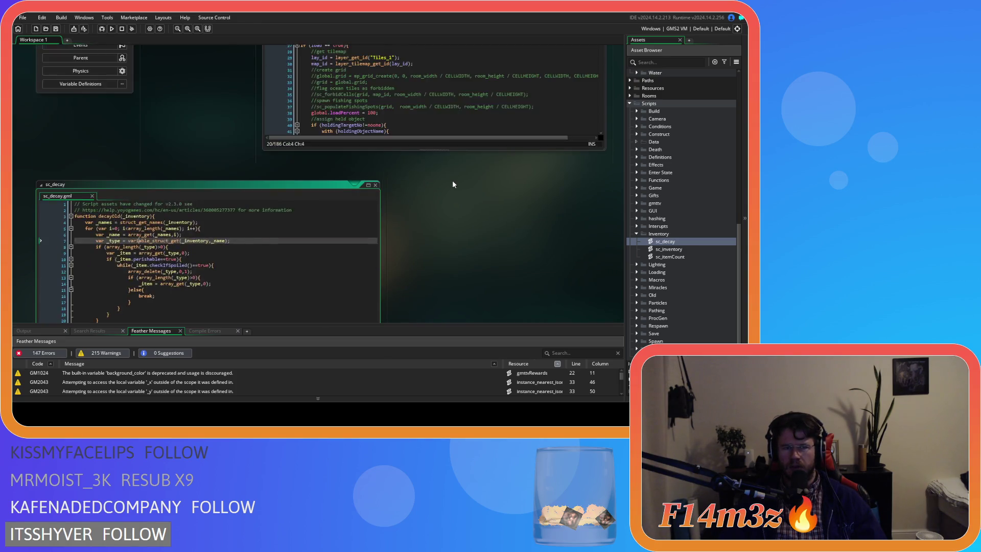
Step: Rename the sc_decay asset to sc_decayOld and open ob_human
left_click(677, 241)
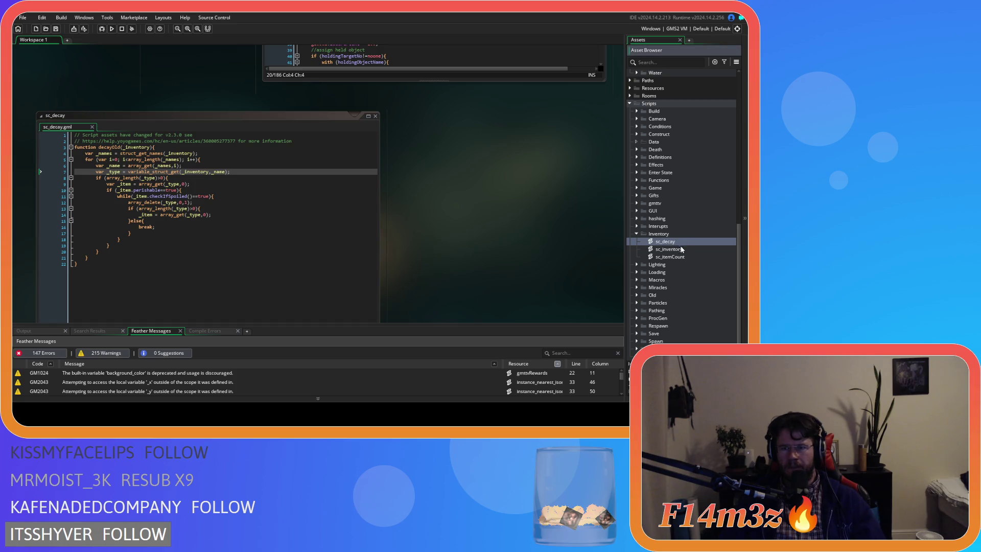
type("Old")
key("Return")
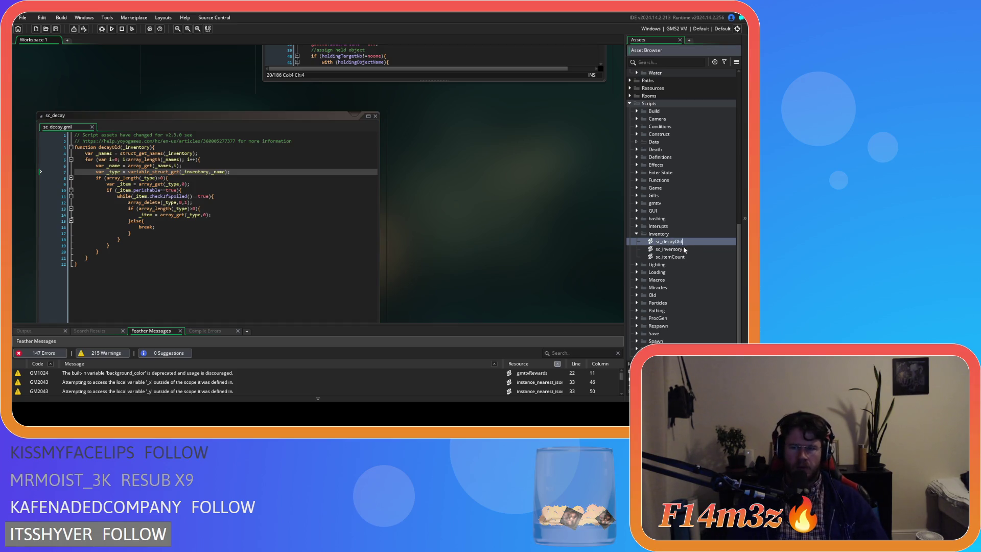
scroll(674, 246, "up", 10)
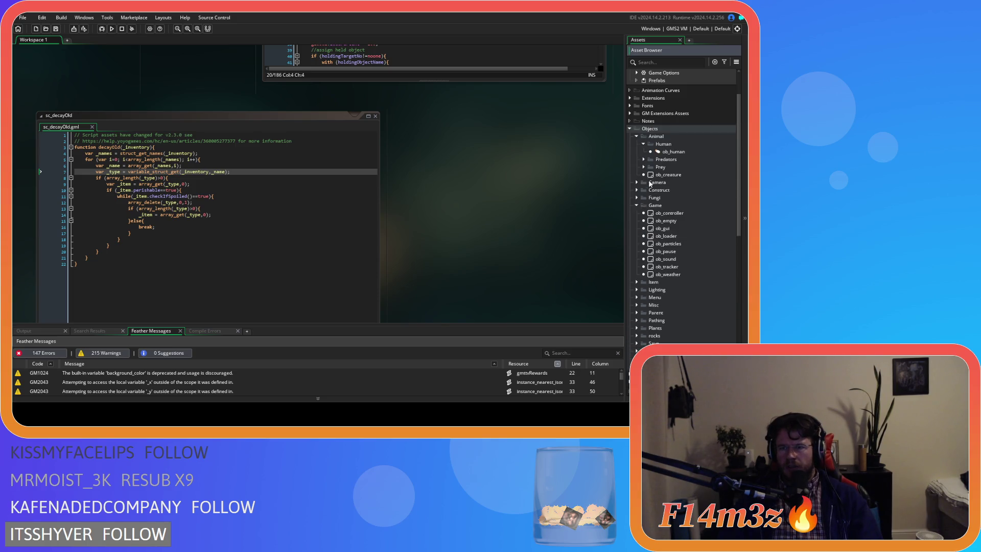
double_click(670, 153)
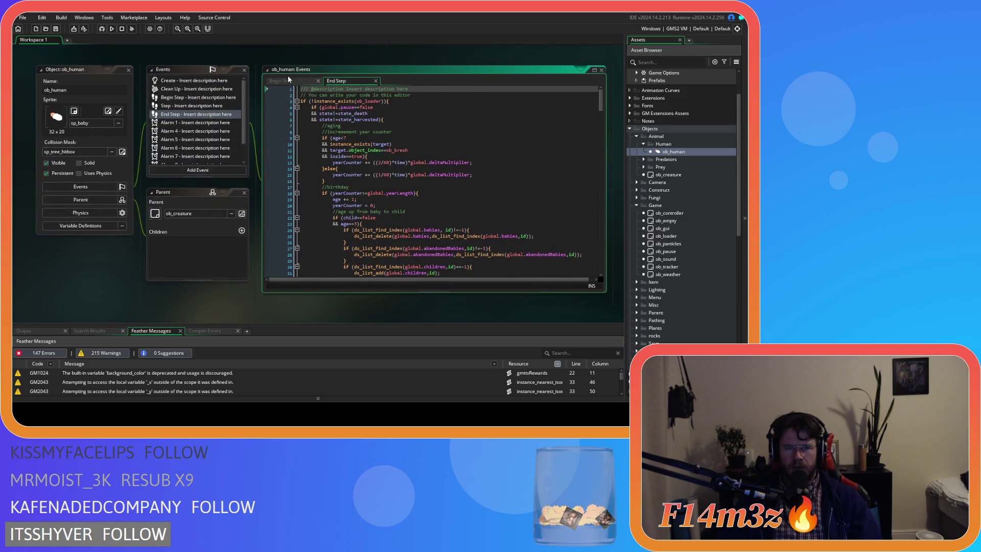
Step: Comment out the decay(inv); call on line 3 of ob_human's Begin Step
left_click(288, 80)
key("ctrl+v")
mouse_move(328, 101)
left_mouse_down()
mouse_move(301, 102)
mouse_move(290, 115)
left_mouse_up()
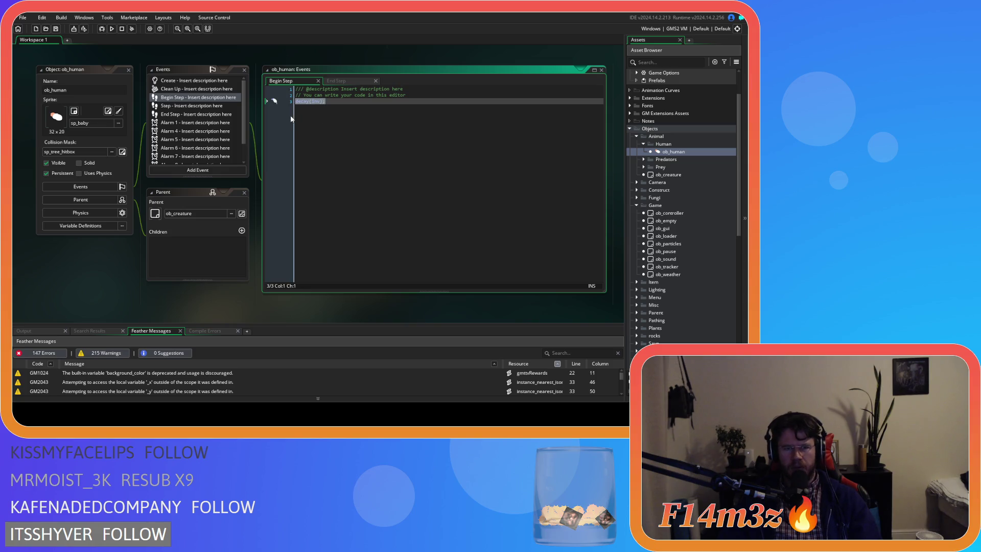
left_click(341, 119)
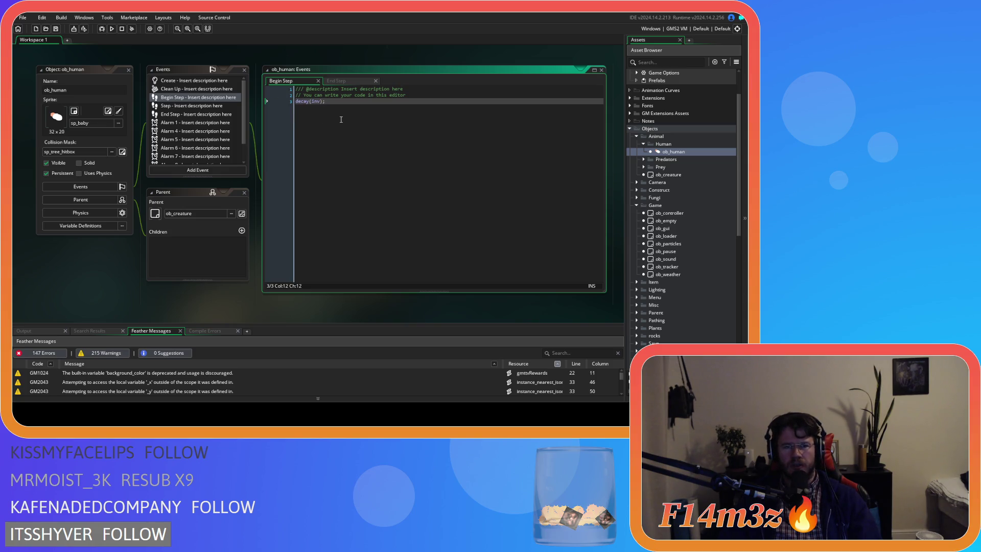
left_click_drag(340, 119, 292, 120)
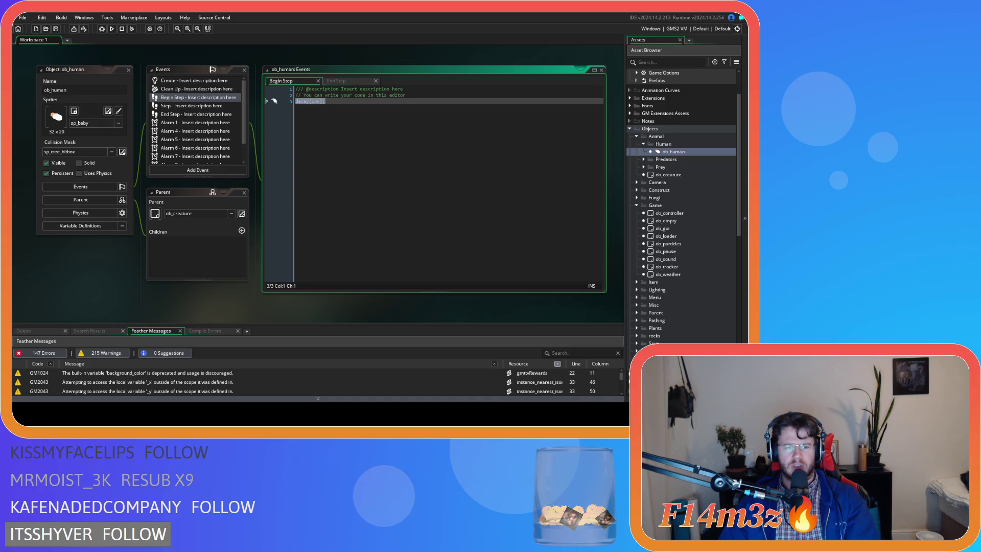
left_click(162, 308)
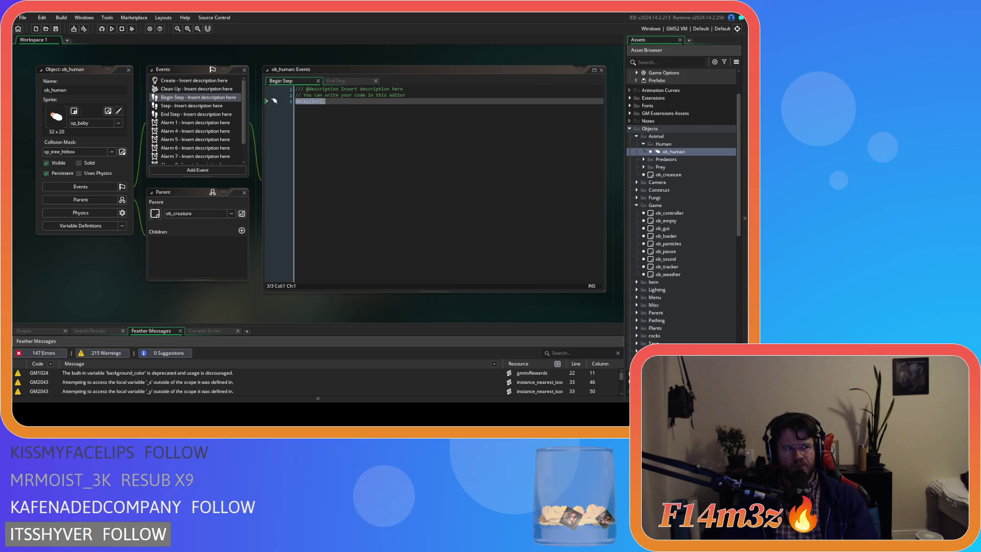
left_click(325, 127)
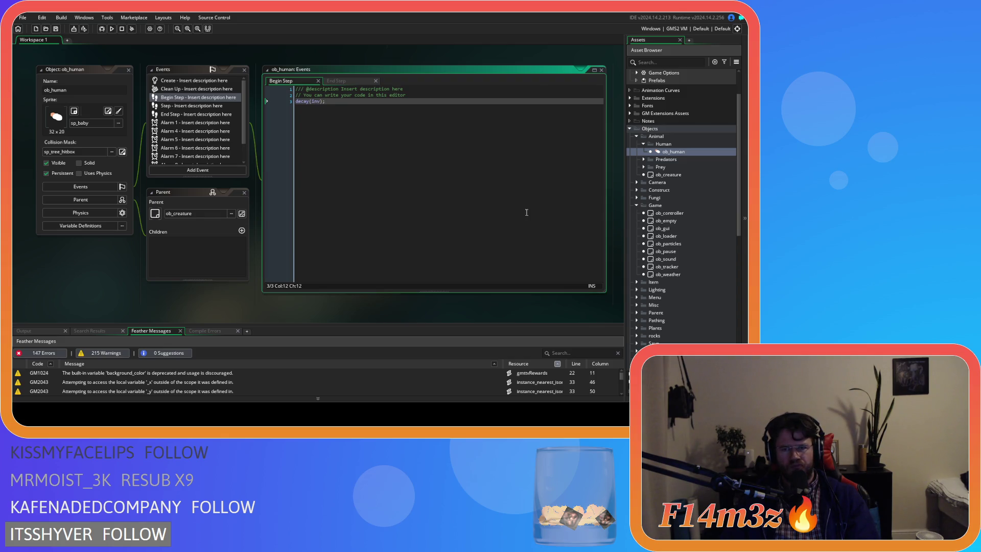
key("ctrl+k")
scroll(87, 214, "down", 3)
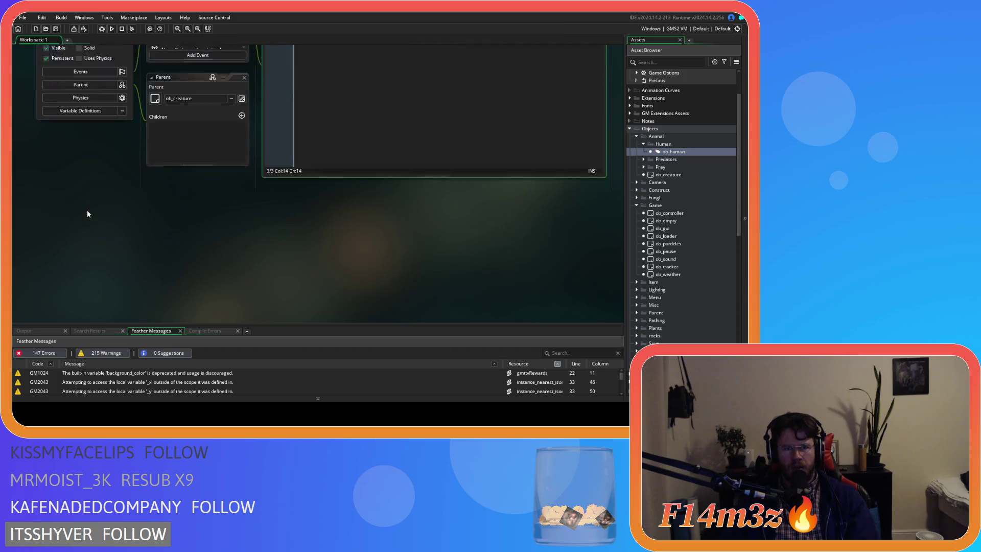
scroll(234, 195, "up", 5)
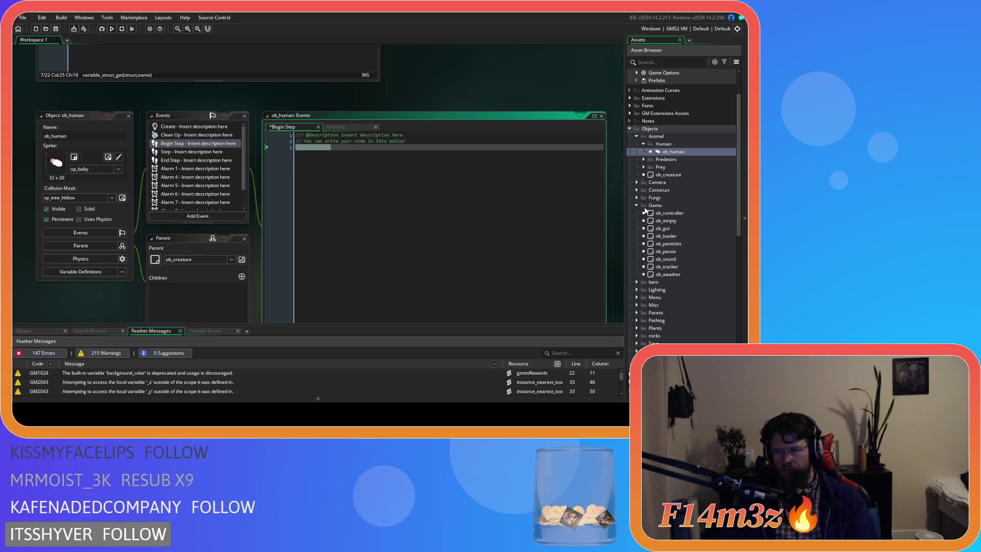
left_click(637, 190)
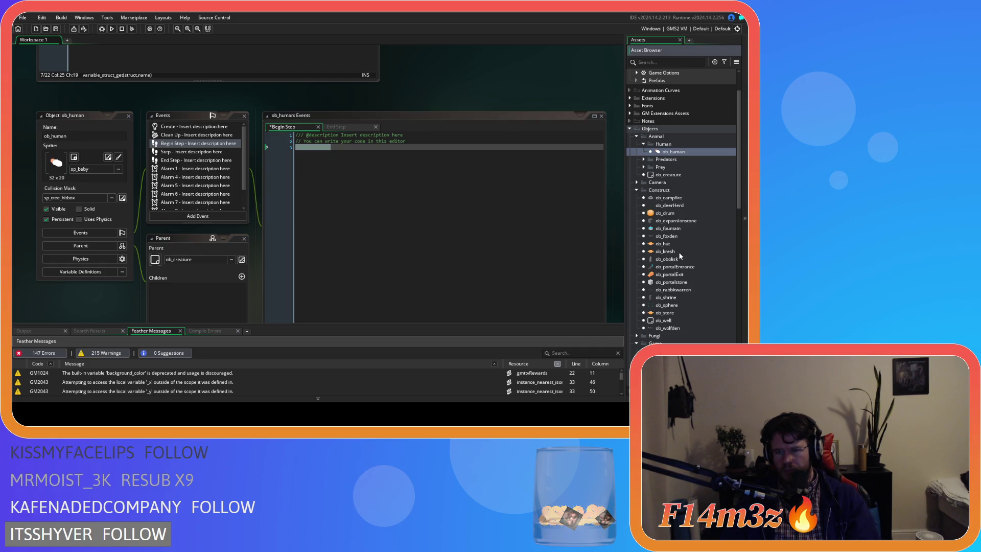
Step: Open ob_store's Begin Step event and comment out its decay(inv) call
scroll(679, 256, "down", 1)
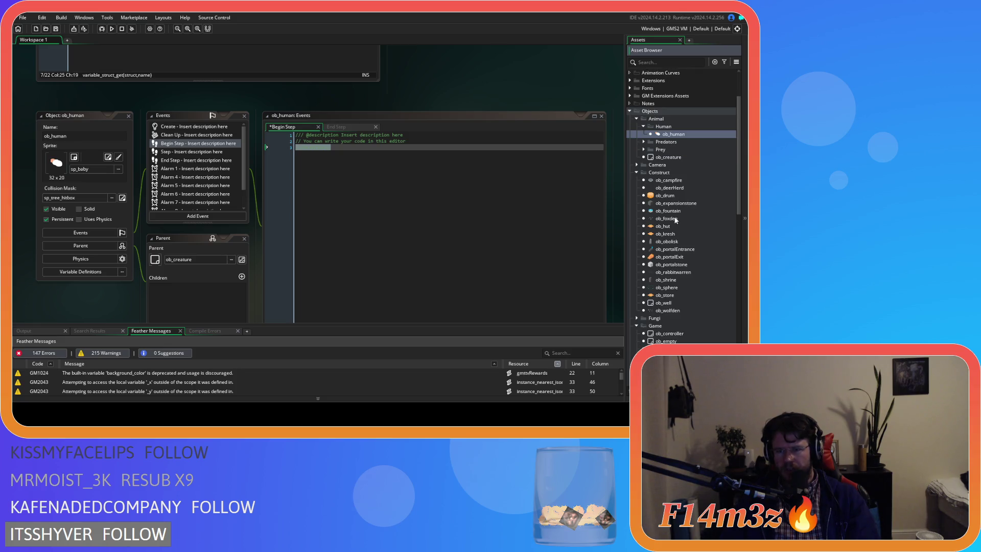
double_click(664, 295)
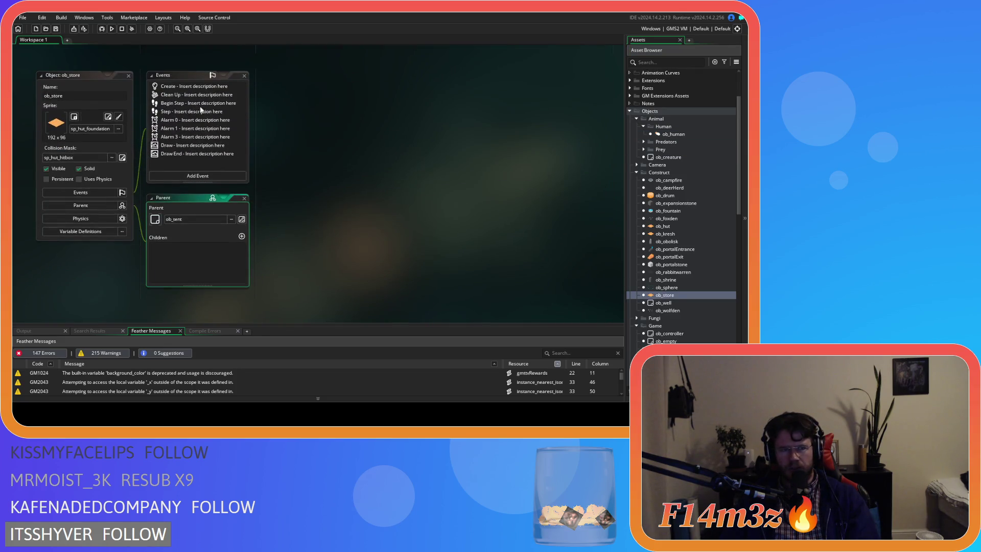
left_click(175, 87)
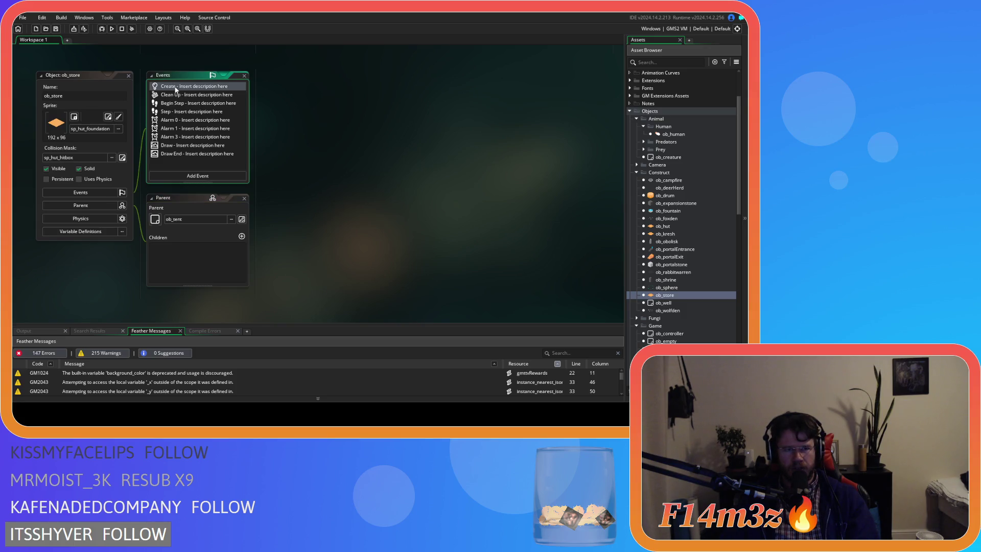
double_click(175, 87)
double_click(176, 103)
key("ctrl+k")
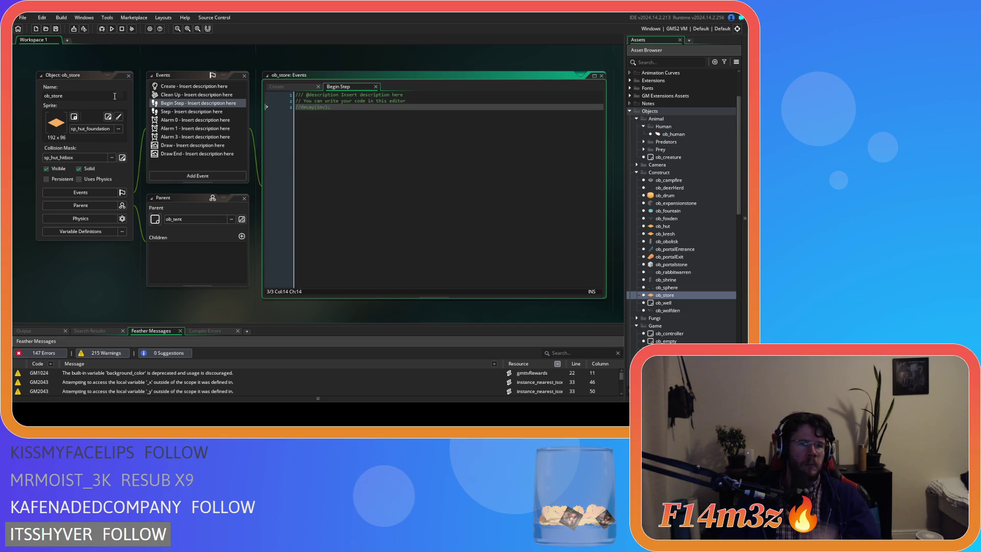
scroll(125, 199, "up", 5)
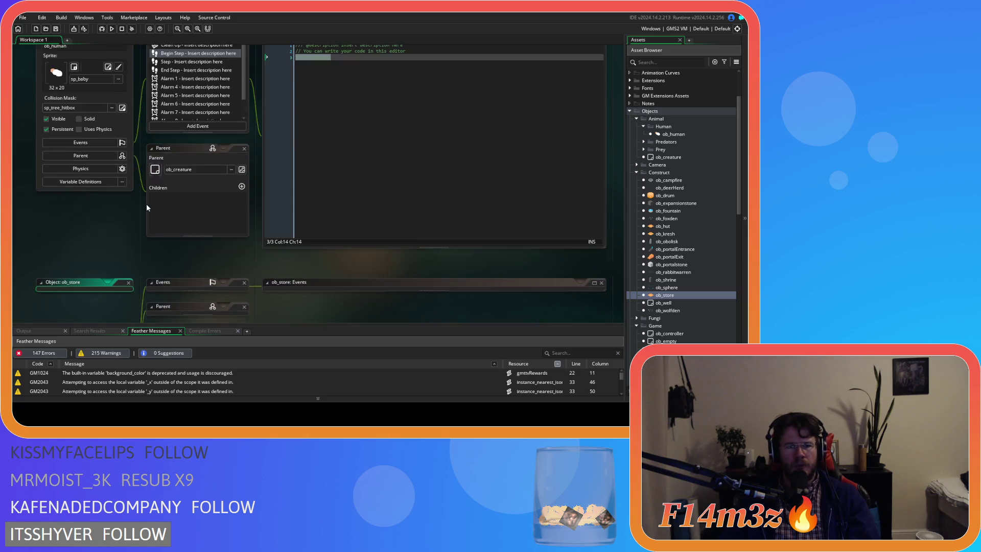
scroll(146, 204, "down", 3)
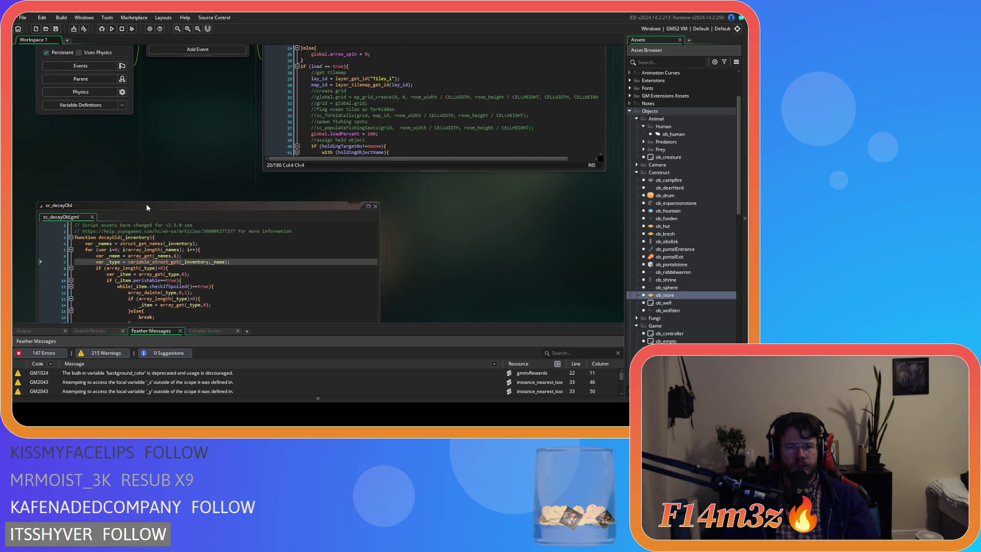
scroll(146, 203, "up", 5)
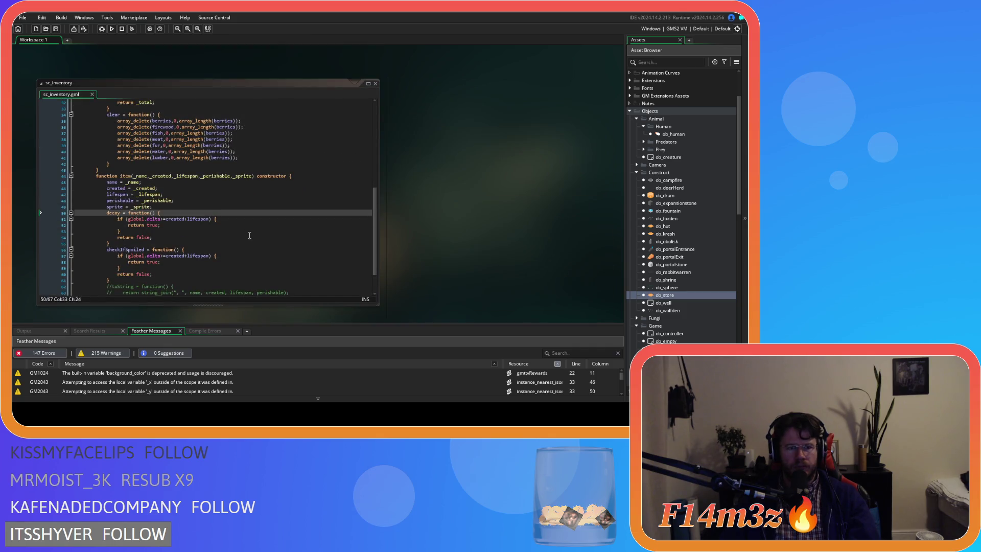
Step: Duplicate the sprite = _sprite line and rename the copy's variable to tick
scroll(245, 234, "down", 1)
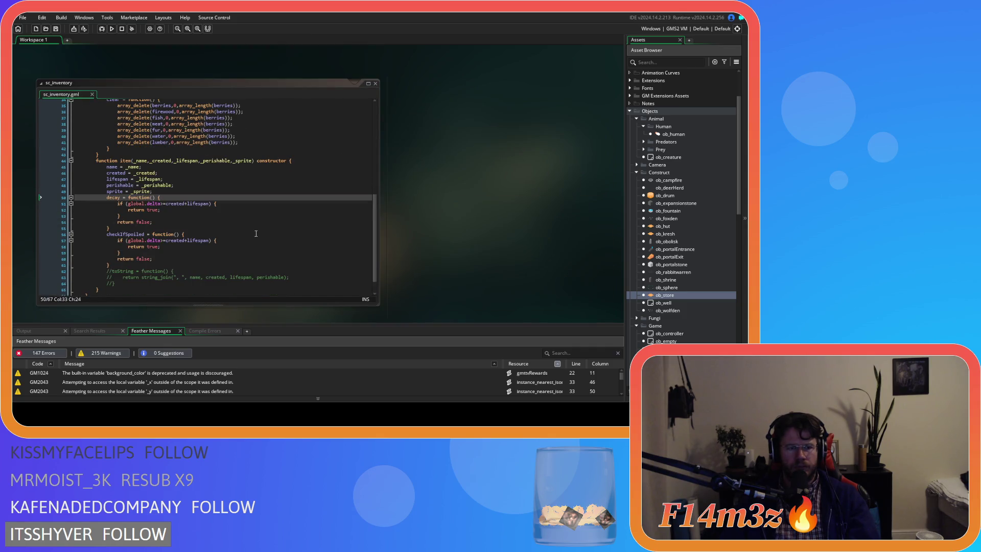
left_click(166, 191)
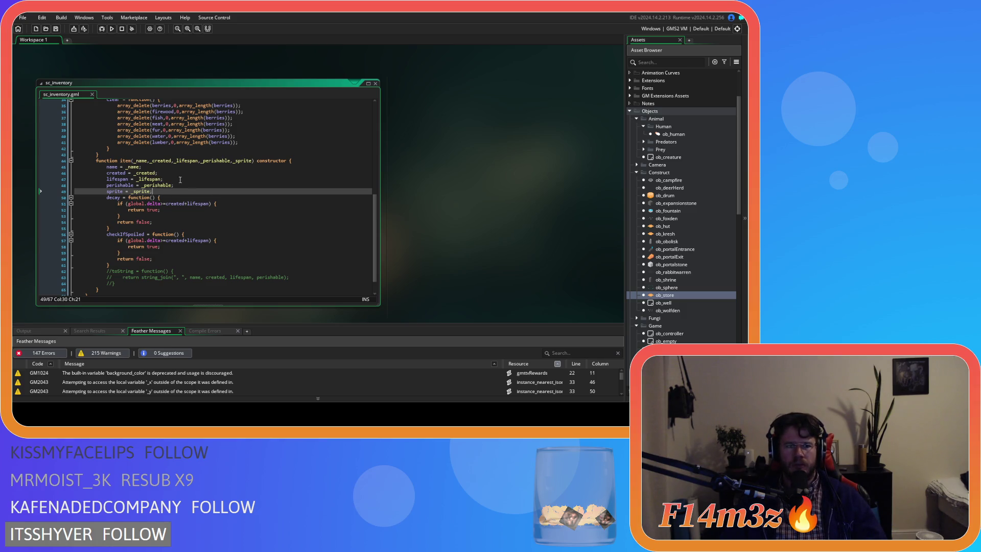
key("ctrl+d")
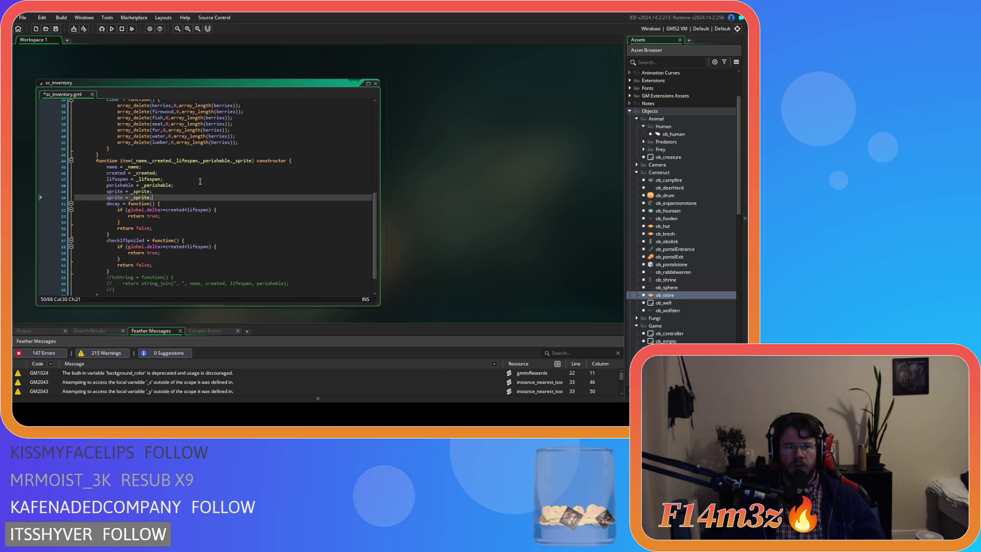
key("Home")
key("ctrl+shift+Right")
type("tick")
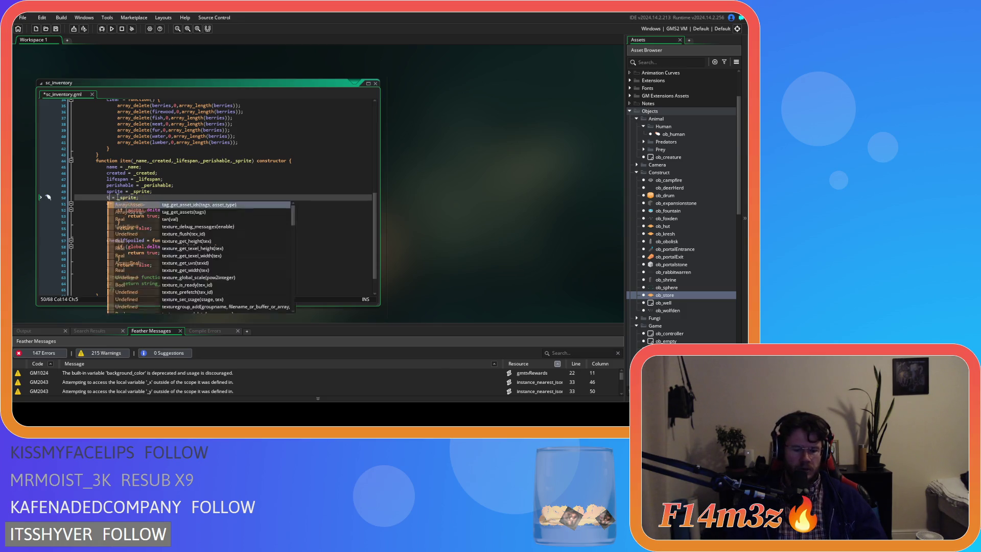
key("End")
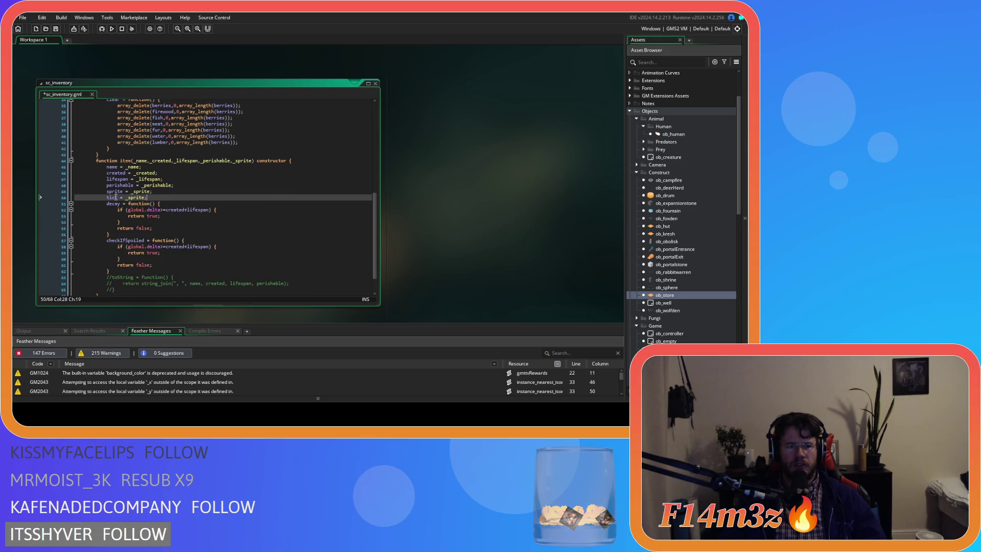
left_click(112, 200)
key("BackSpace")
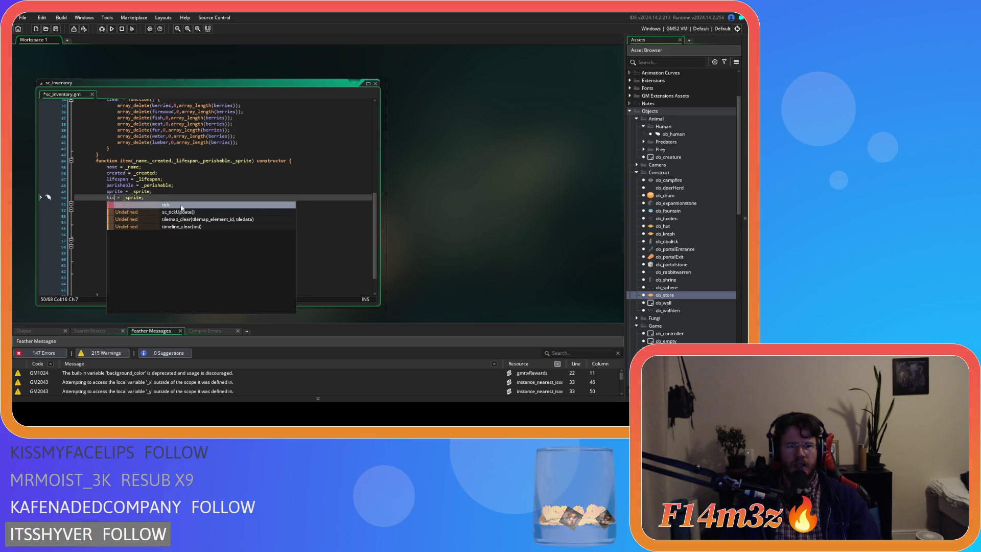
type("k")
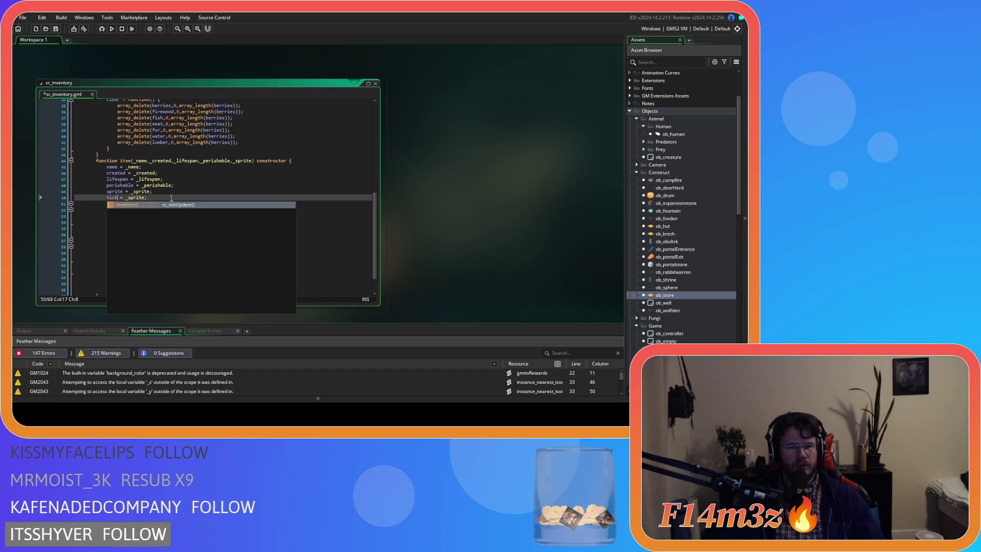
left_click(151, 191)
key("Down")
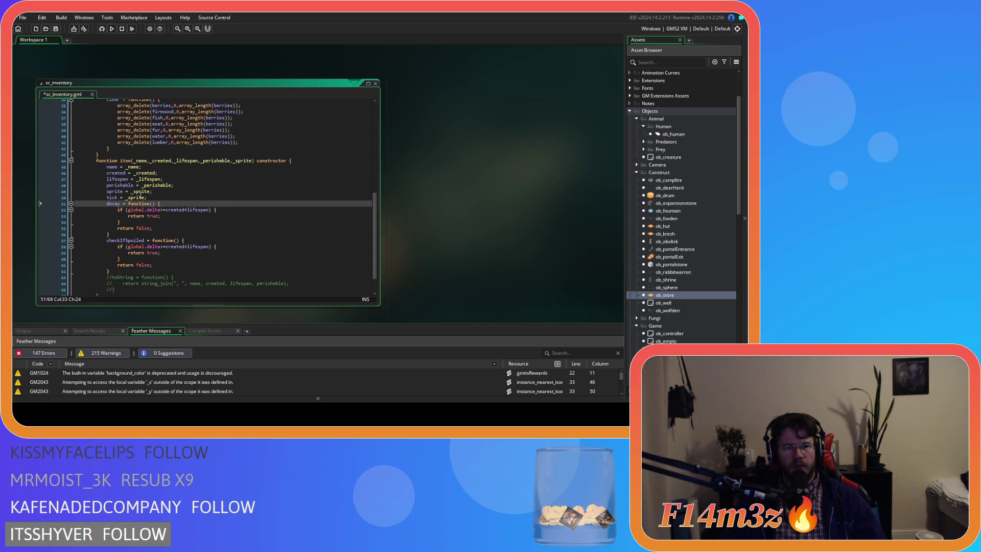
Step: Add a _tick parameter to item(), assign tick = _tick, and save
left_click(253, 160)
type(",_tick")
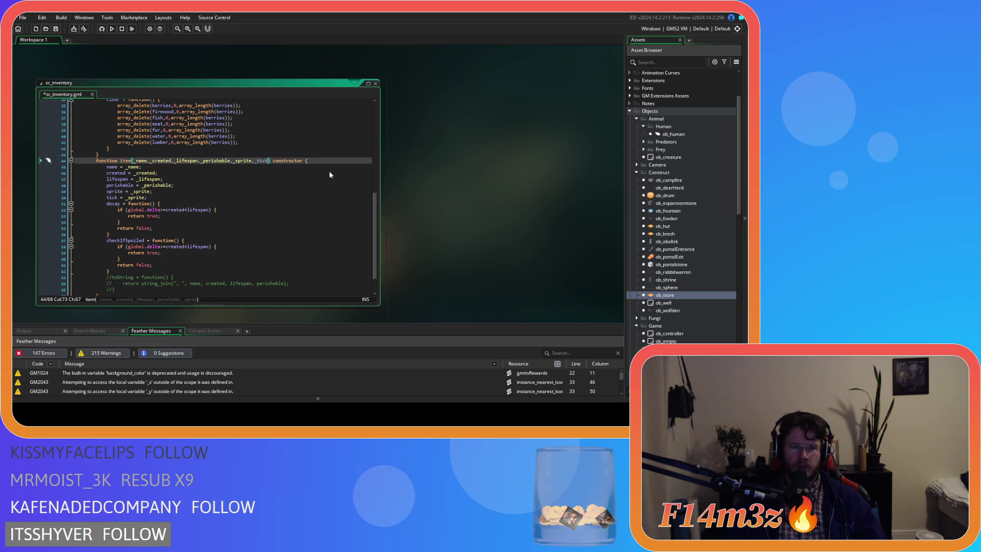
double_click(261, 160)
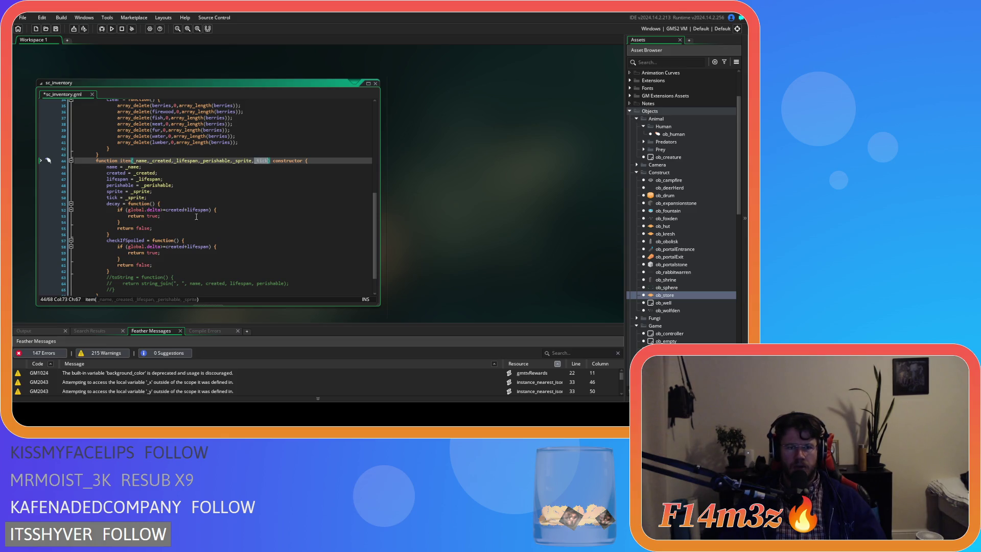
double_click(136, 197)
type("_tick")
left_click(198, 198)
key("ctrl+s")
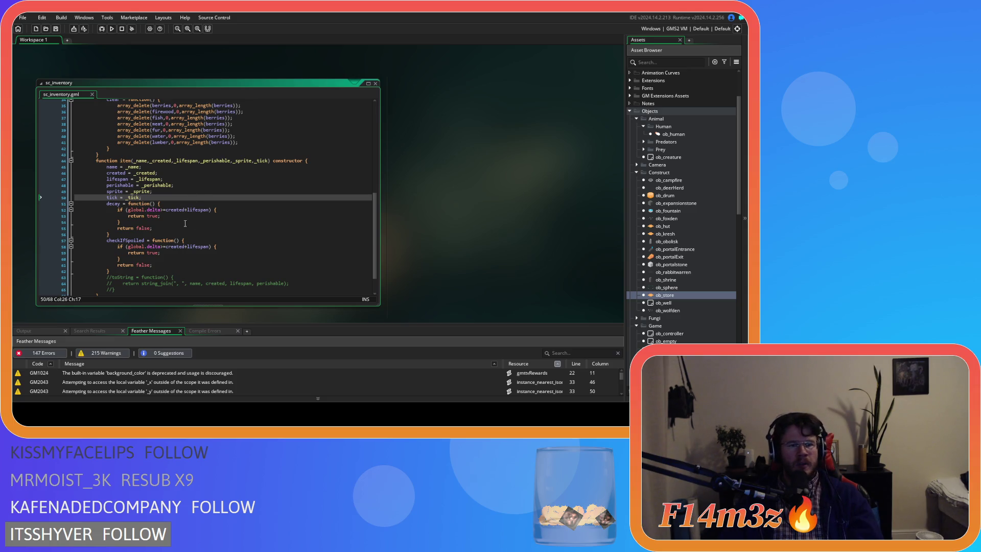
left_click(188, 217)
left_click(152, 204)
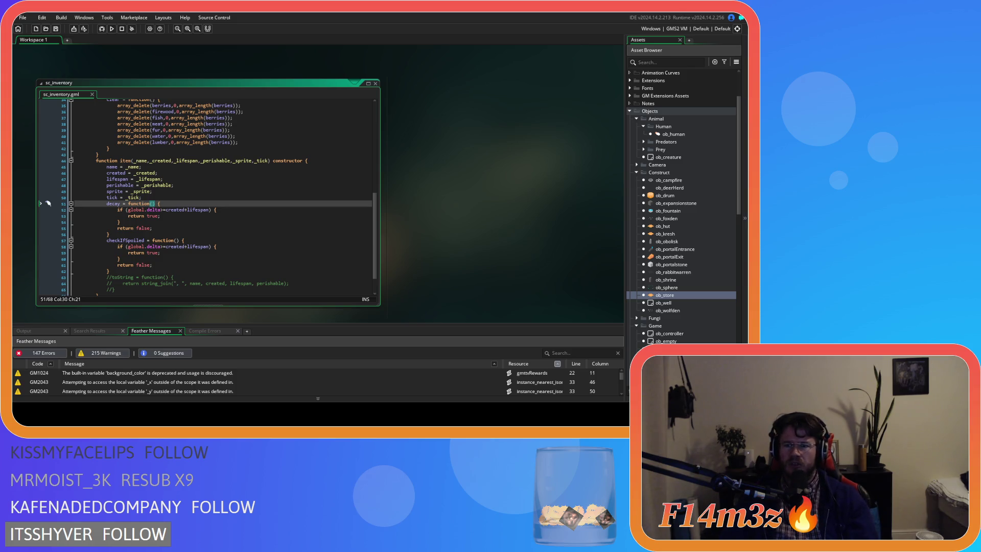
Step: Review ob_store's Create, Begin Step and Step events and its sc_tickUpdate call, then close it
double_click(665, 295)
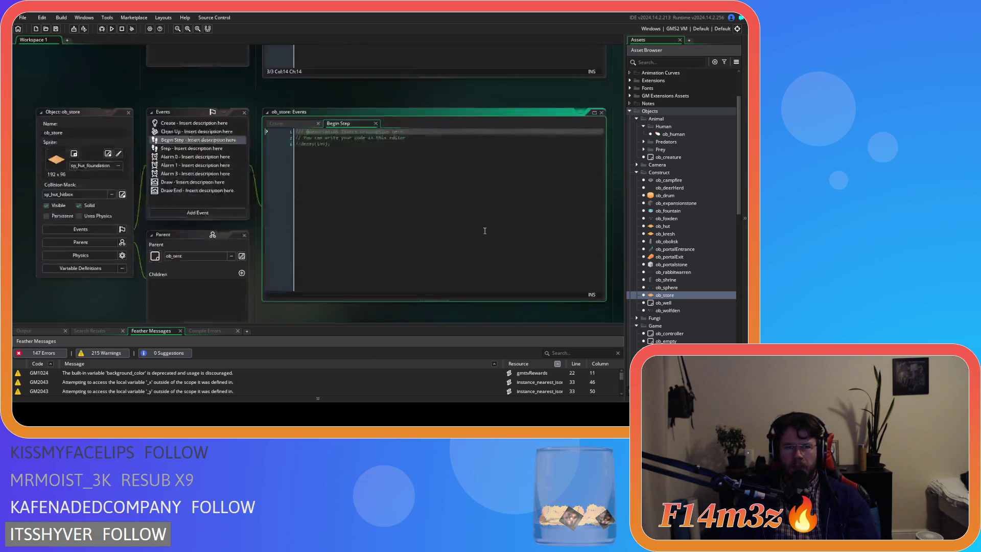
key("ctrl+Tab")
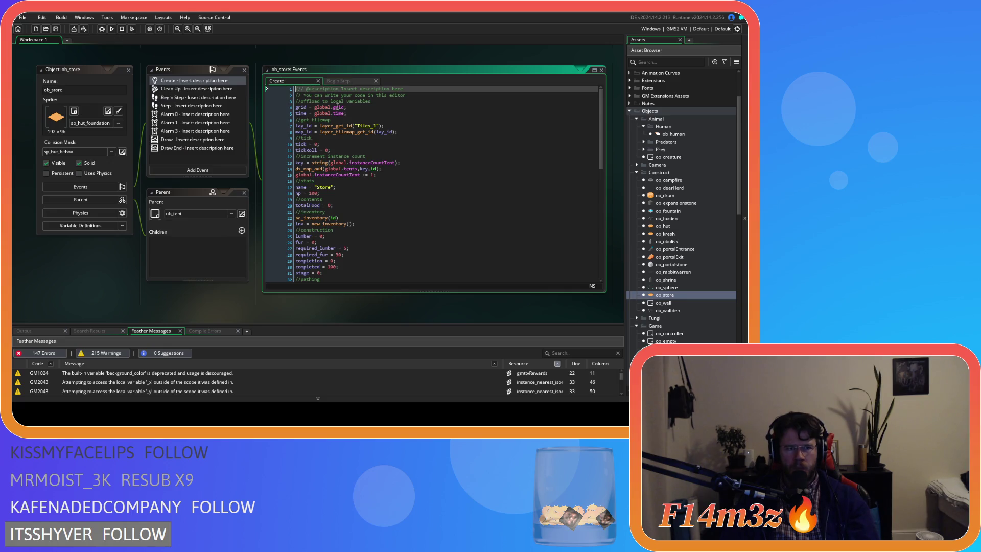
left_click(228, 113)
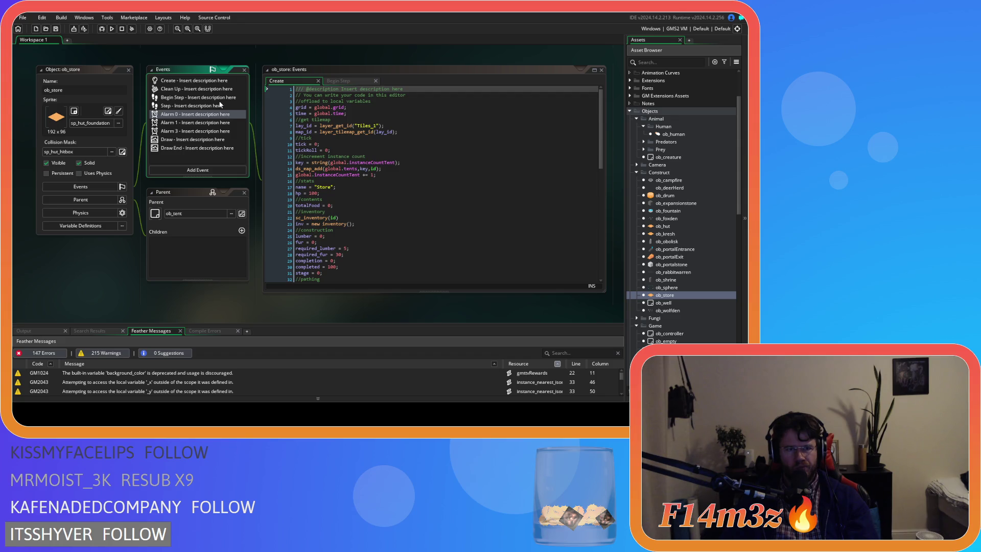
double_click(218, 97)
double_click(199, 106)
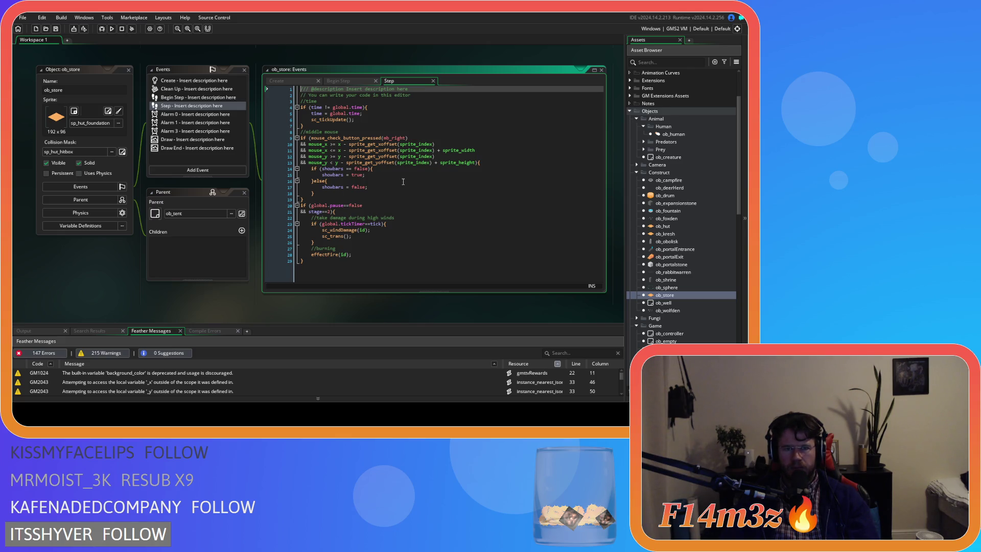
left_click_drag(311, 119, 364, 122)
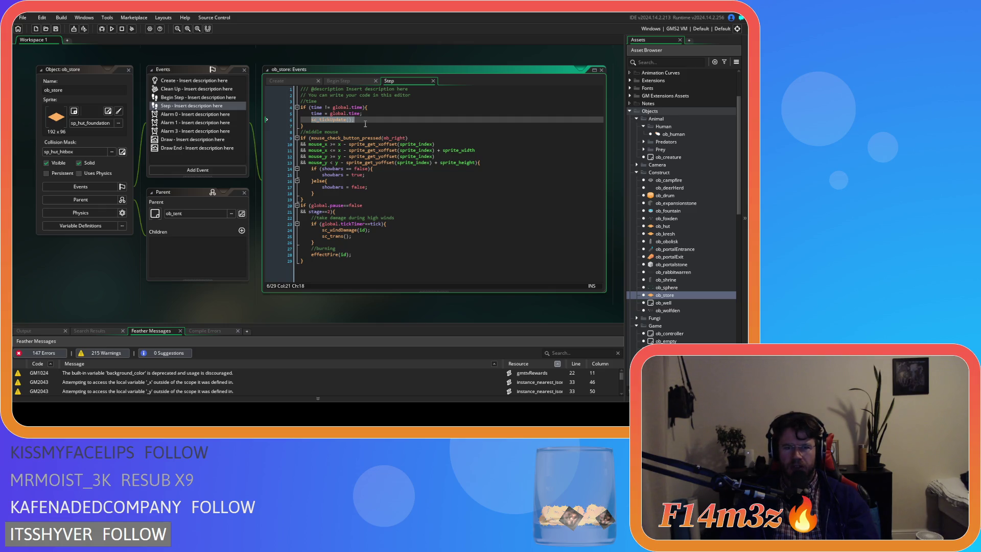
left_click(396, 223)
key("Up")
key("Up")
left_click(129, 75)
left_click(129, 73)
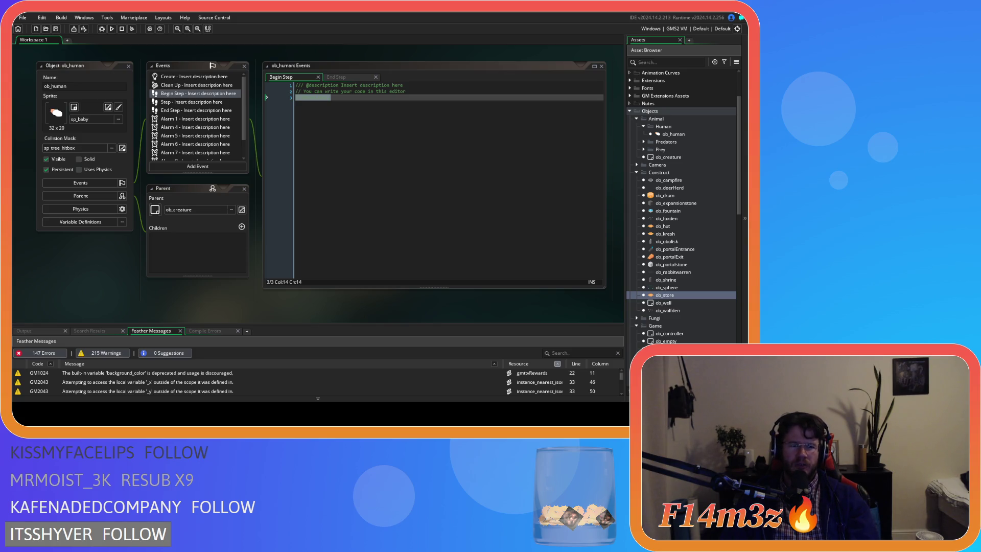
Step: Open sc_inventory from Scripts > Inventory and select its tick = _tick line
left_click(325, 221)
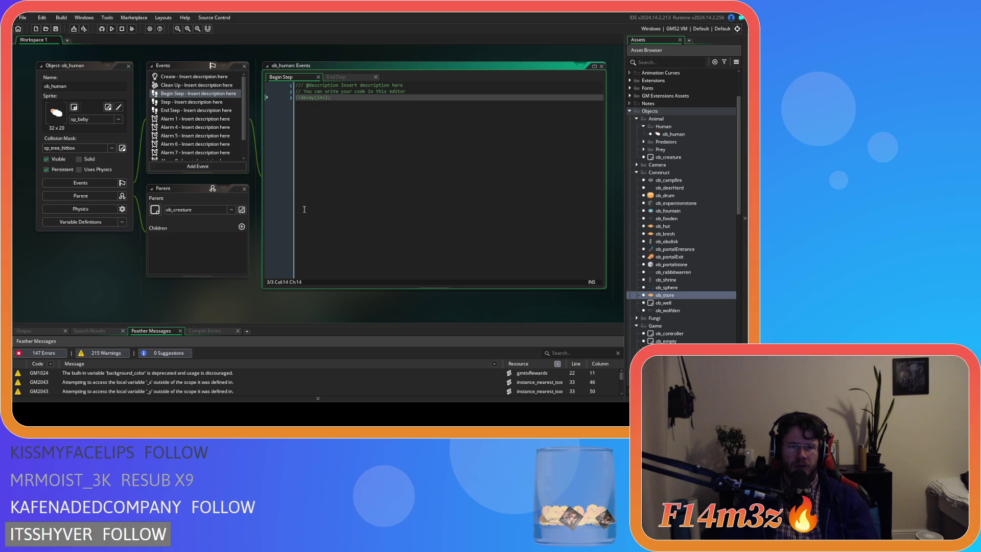
scroll(674, 307, "down", 5)
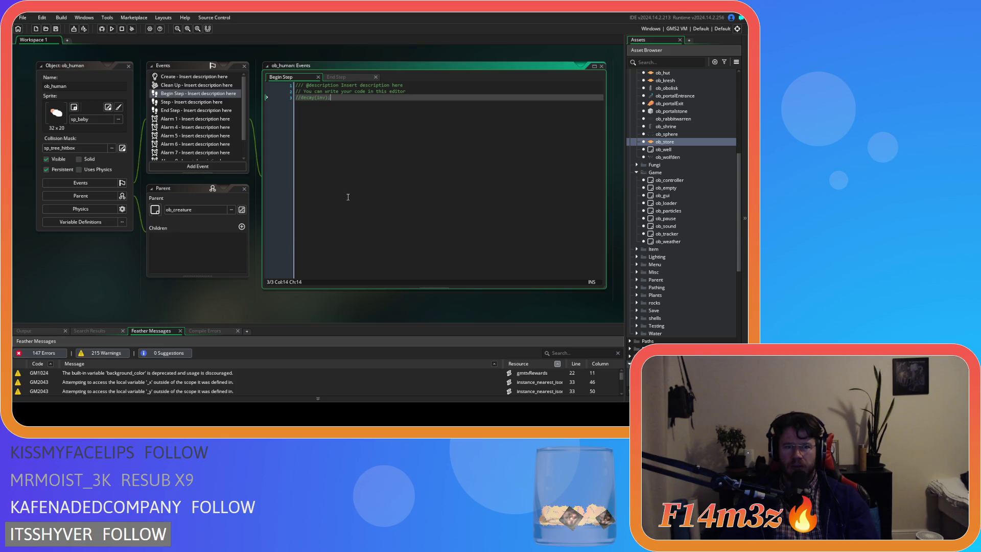
scroll(683, 200, "down", 15)
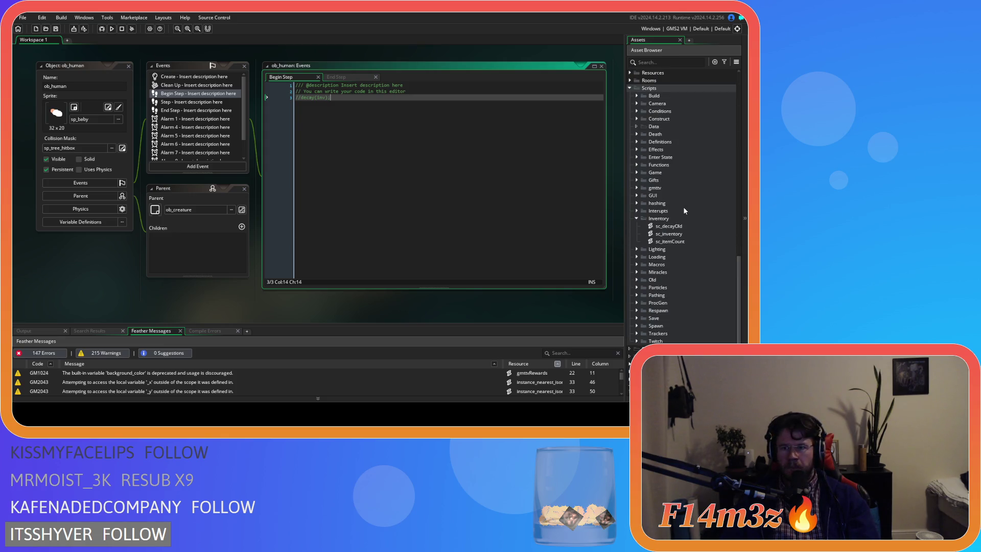
double_click(691, 234)
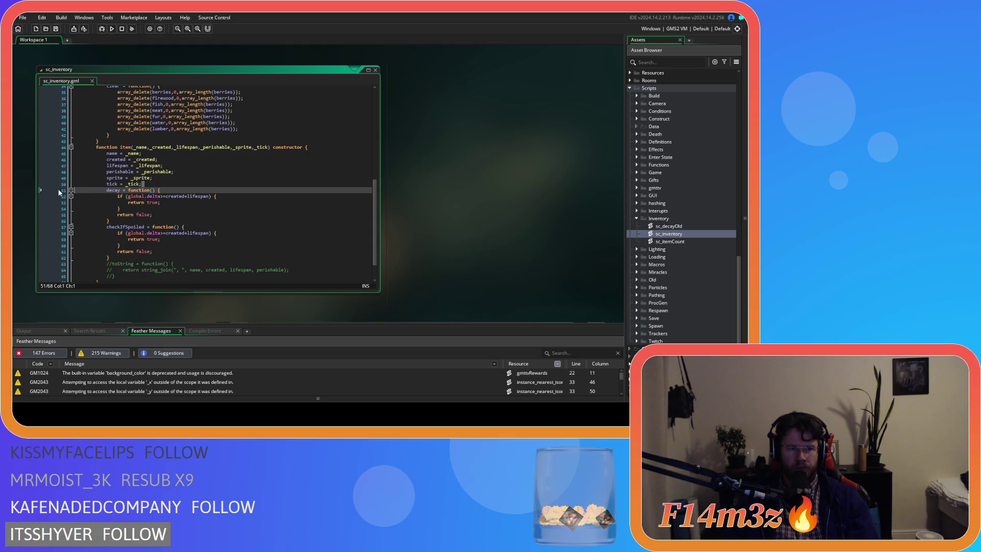
left_click(60, 185)
Step: Remove the leftover tick additions from the item constructor and save
key("Delete")
left_click_drag(270, 147, 254, 148)
key("BackSpace")
key("ctrl+s")
Step: Add 'delta = 0;' on a new line after the sprite assignment
left_click(202, 185)
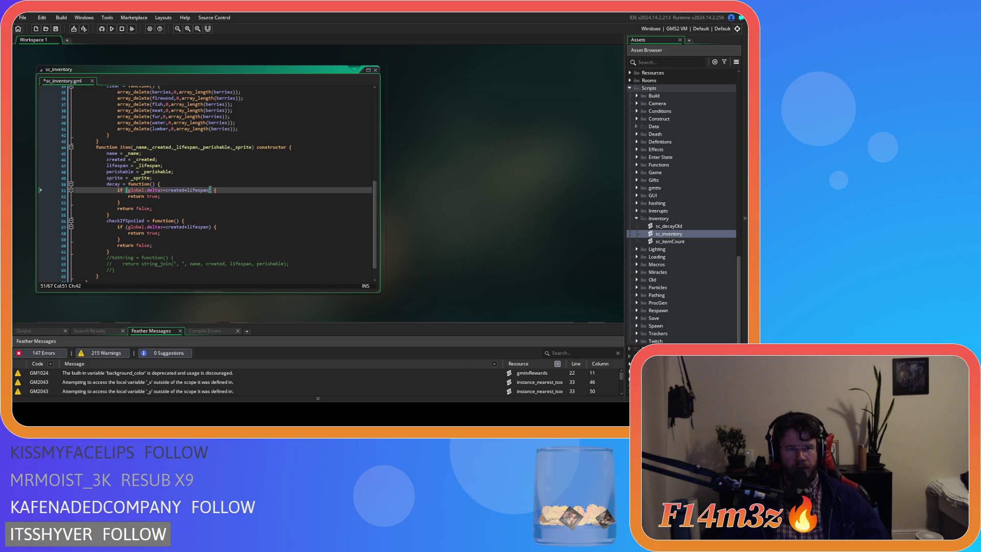
left_click(169, 208)
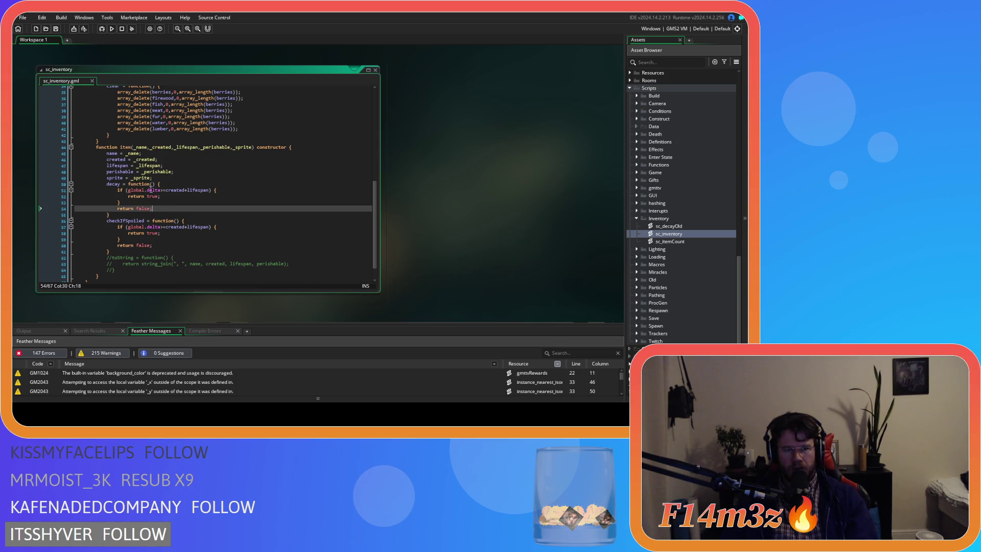
mouse_move(139, 190)
left_click(185, 178)
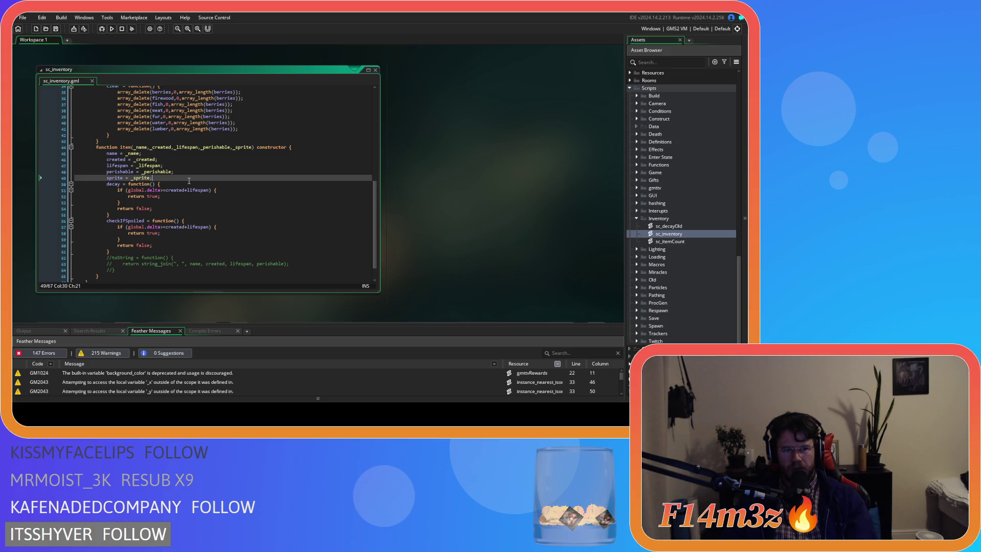
key("Return")
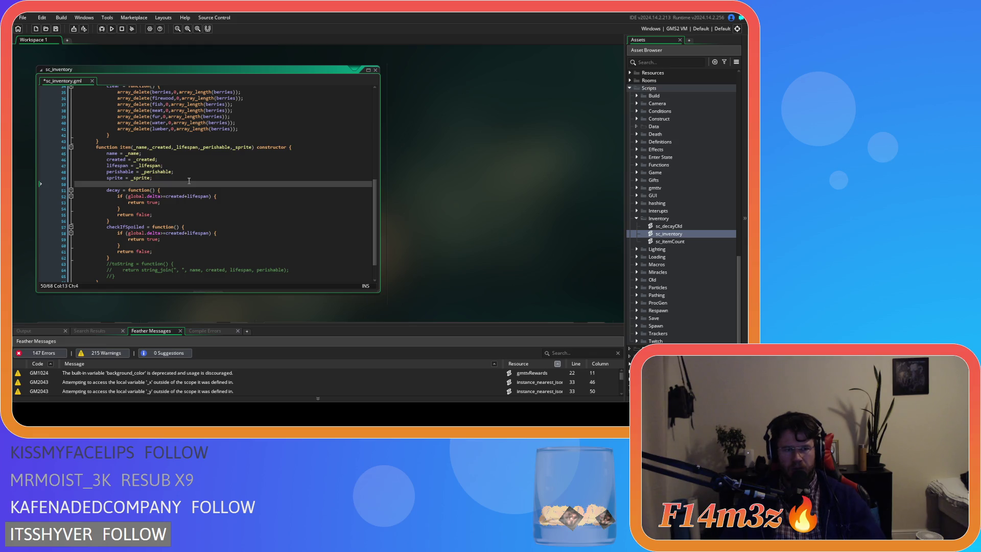
type("delete")
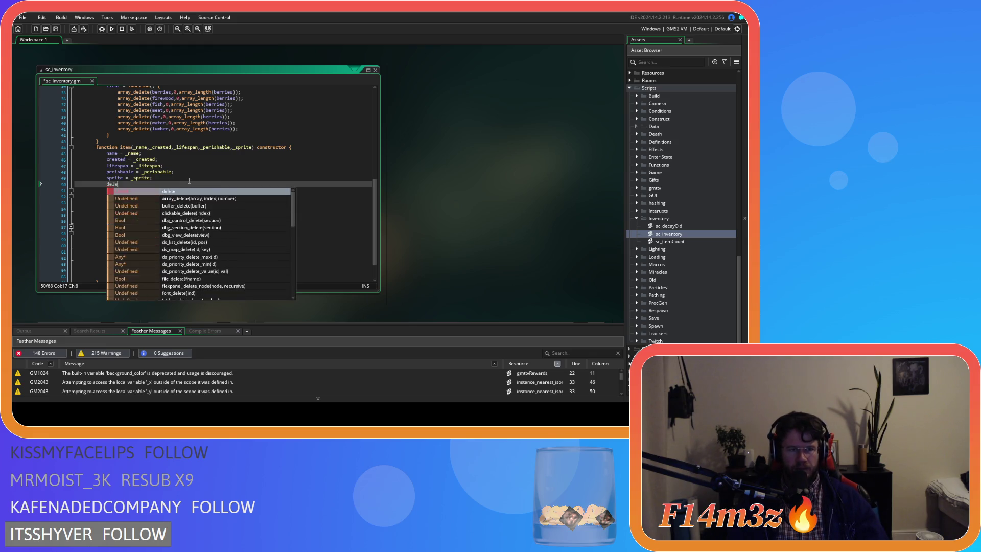
key("BackSpace")
type("ta = ")
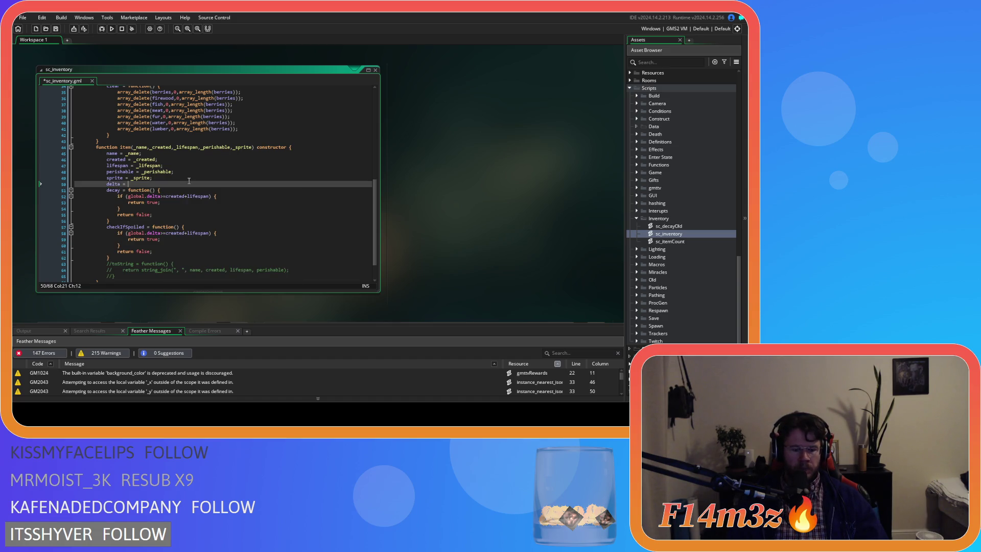
type("0;")
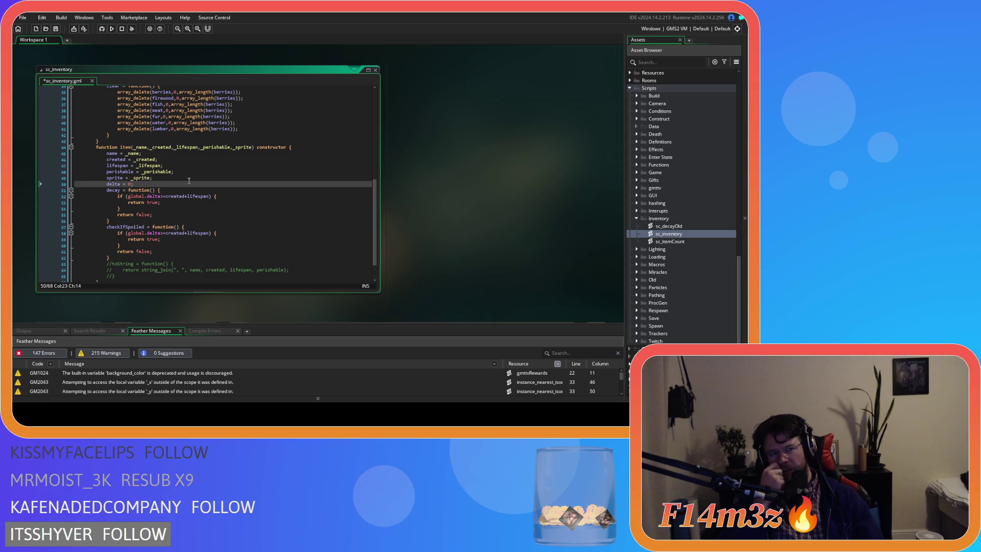
Step: Change the decay condition to 'delta>=lifespan' by removing the global prefix and created, then save
left_click_drag(127, 196, 146, 196)
key("BackSpace")
double_click(156, 197)
key("BackSpace")
key("Delete")
left_click(193, 197)
key("ctrl+s")
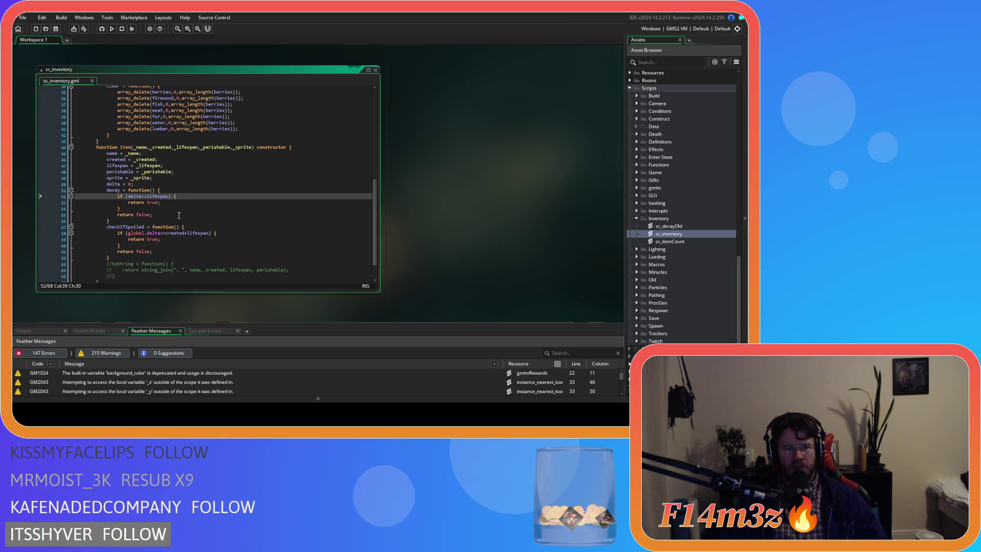
Step: Remove the _created parameter from item() and save the script
double_click(167, 147)
key("BackSpace")
key("Delete")
left_click(195, 191)
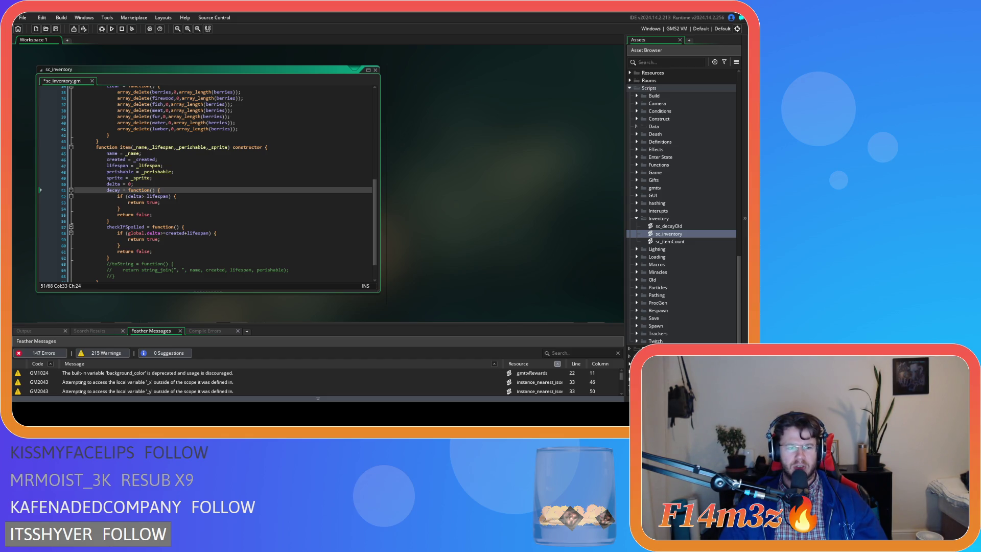
key("Down")
key("Down")
key("ctrl+s")
Step: Review the inventory and item constructor fields around the lifespan and name assignments
scroll(228, 204, "up", 4)
scroll(228, 204, "up", 3)
scroll(228, 204, "up", 7)
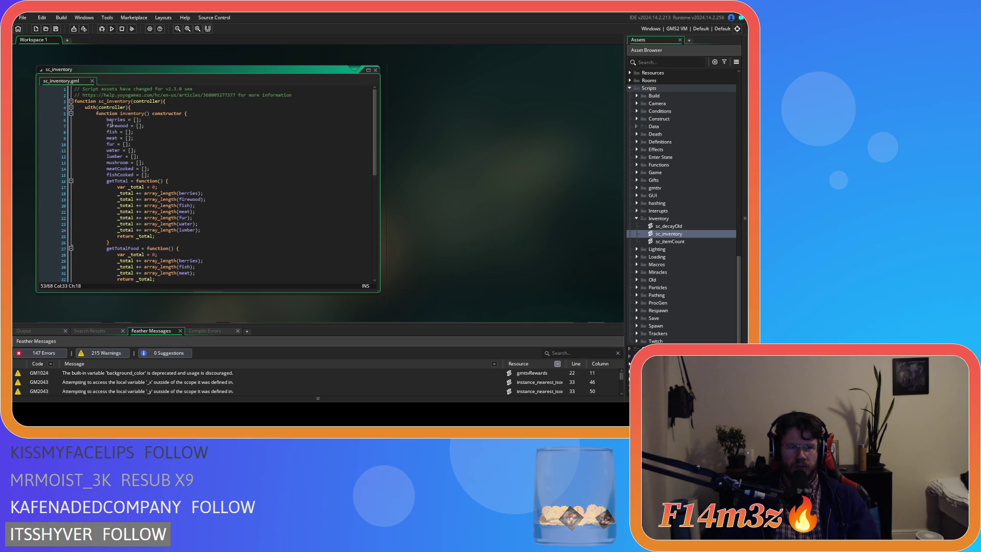
left_click(192, 114)
scroll(191, 128, "down", 8)
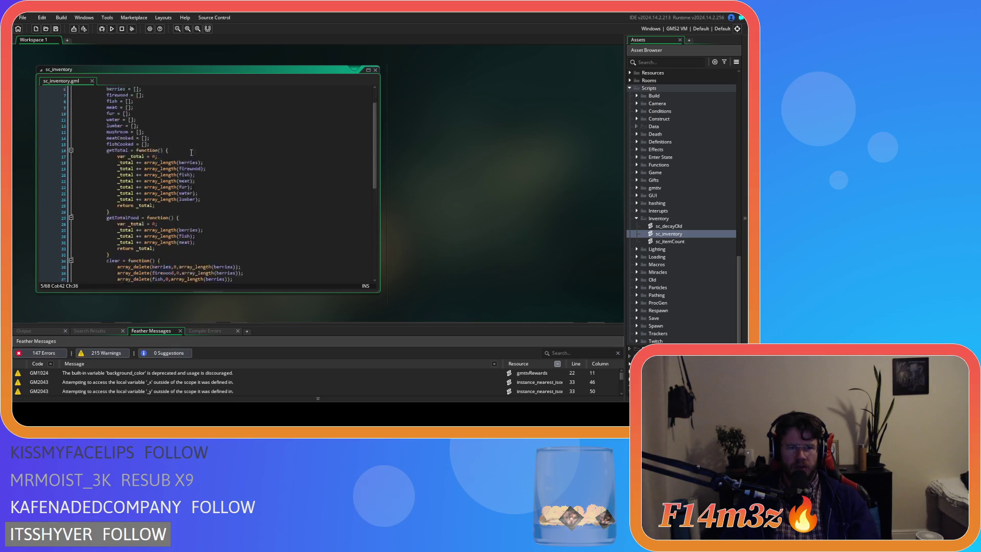
scroll(191, 153, "down", 3)
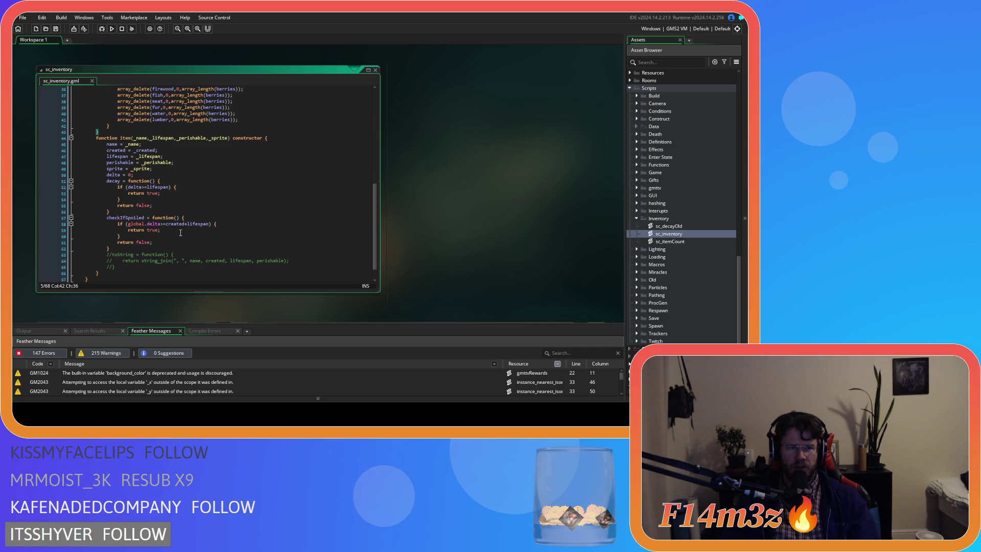
scroll(180, 232, "up", 12)
scroll(180, 232, "down", 11)
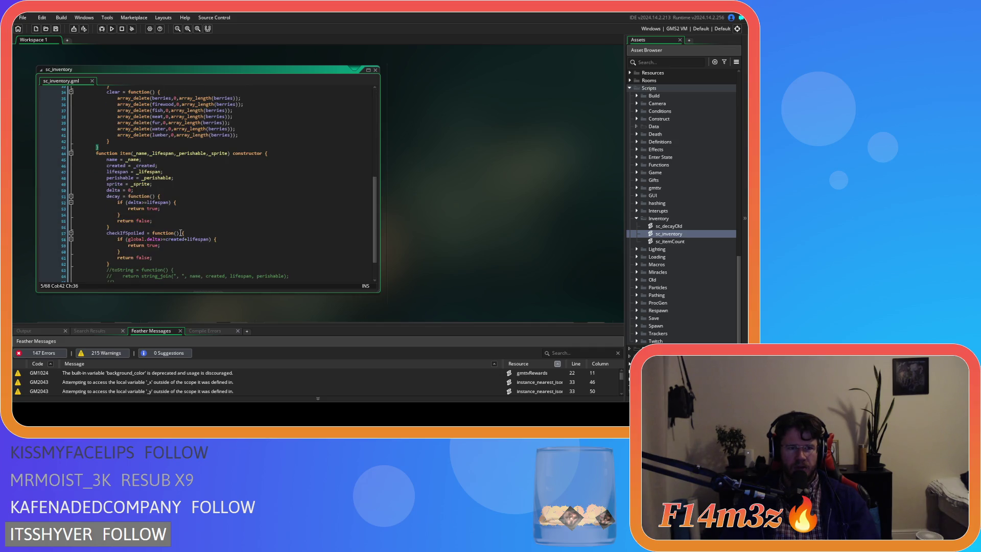
left_click(197, 185)
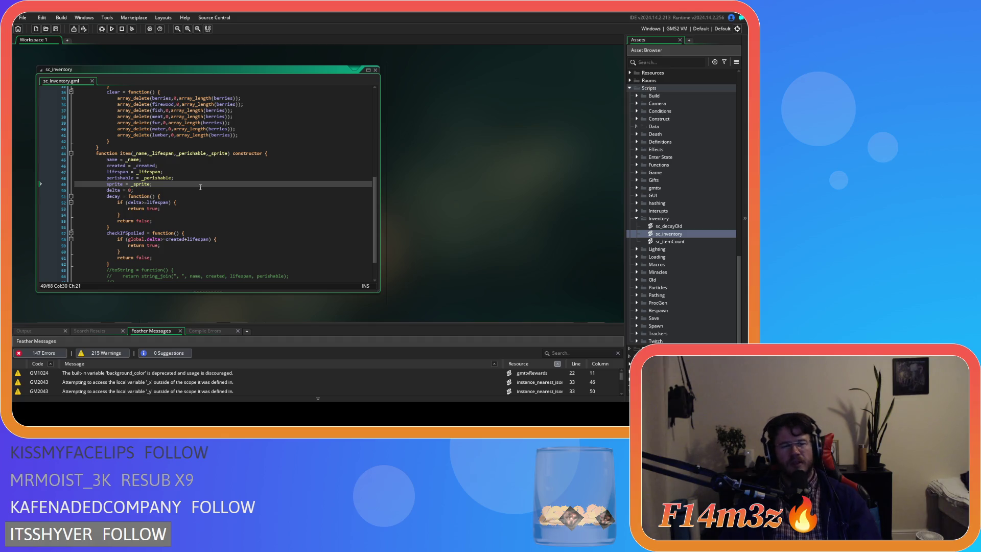
left_click(193, 171)
key("Up")
key("Up")
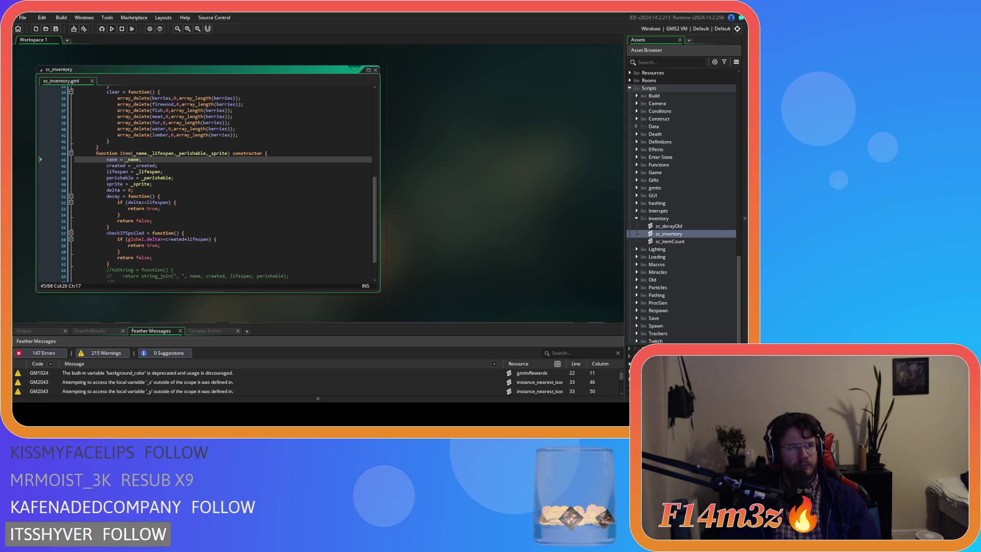
Step: Delete the 'created = _created;' line and save the script
left_click(215, 202)
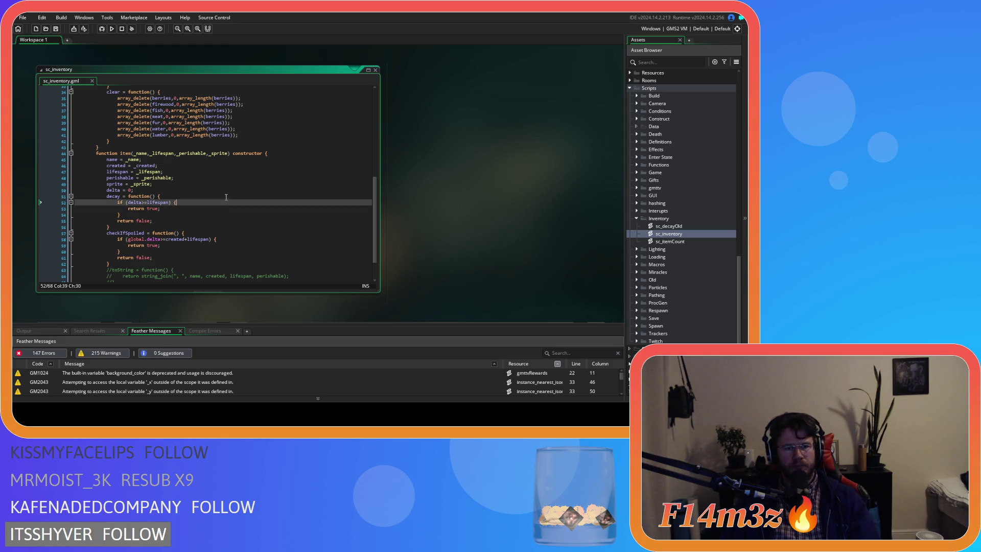
left_click(51, 163)
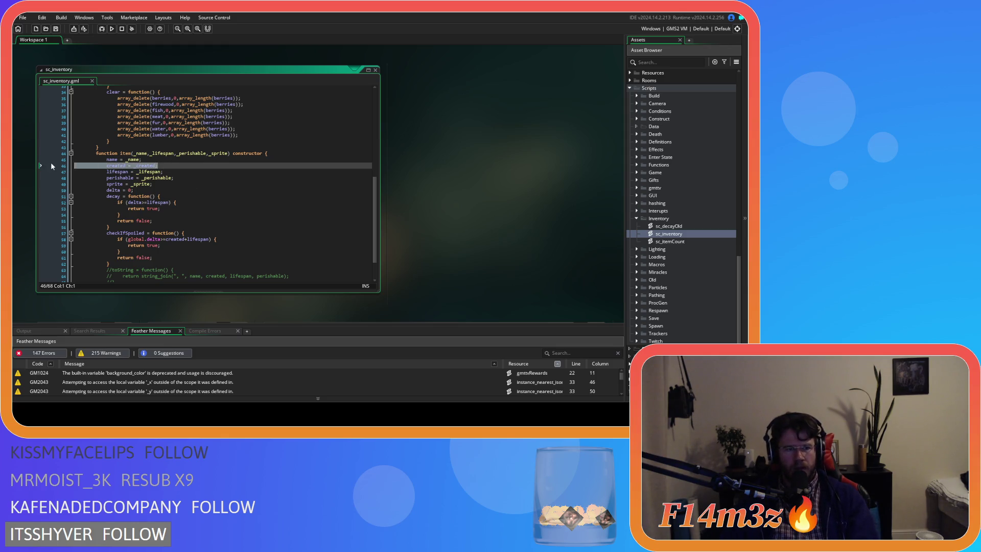
key("Delete")
left_click(209, 190)
key("ctrl+s")
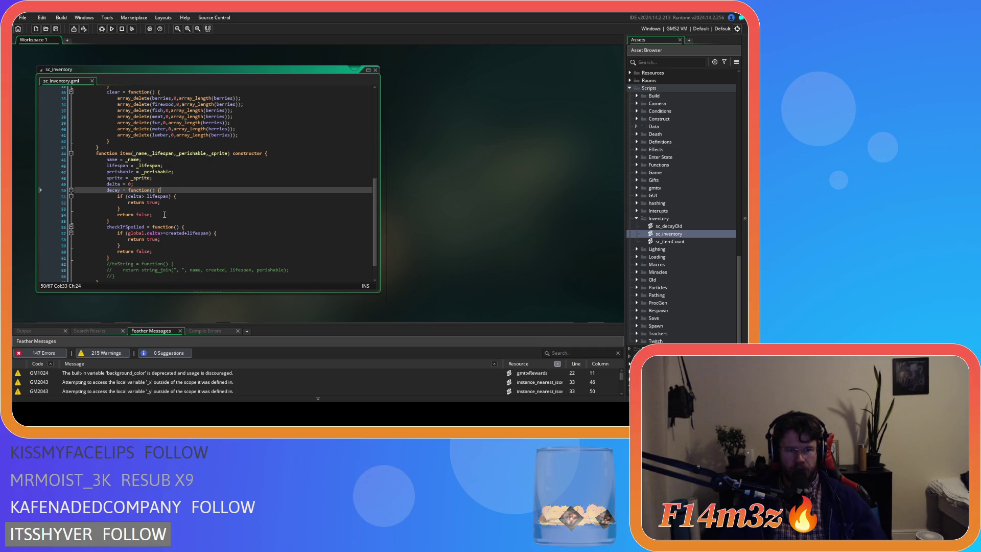
Step: Select the whole delta>=lifespan if statement in decay to move it
double_click(149, 196)
key("End")
key("shift+Home")
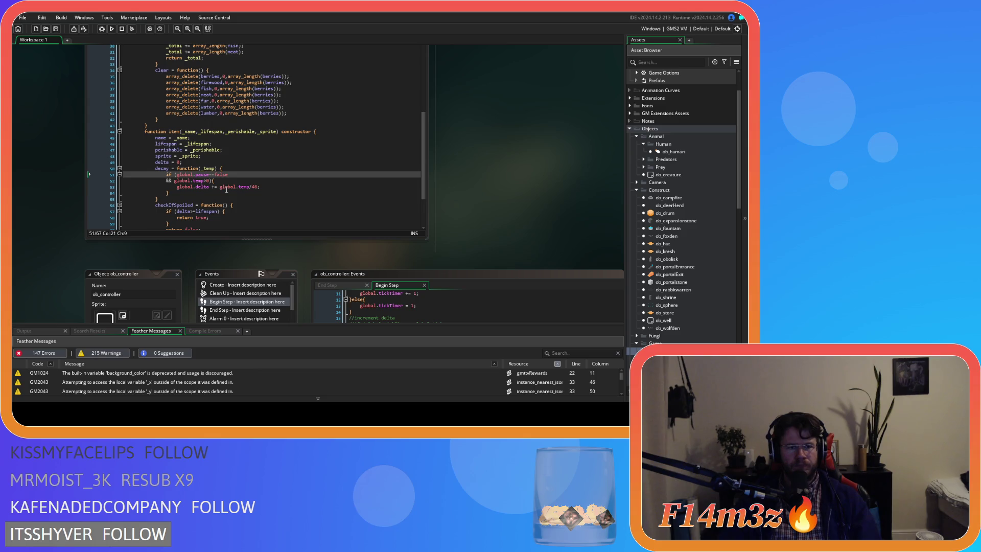
Step: Replace global.temp with _temp in decay's temperature condition
left_click(203, 193)
left_click(229, 173)
key("Left")
key("Left")
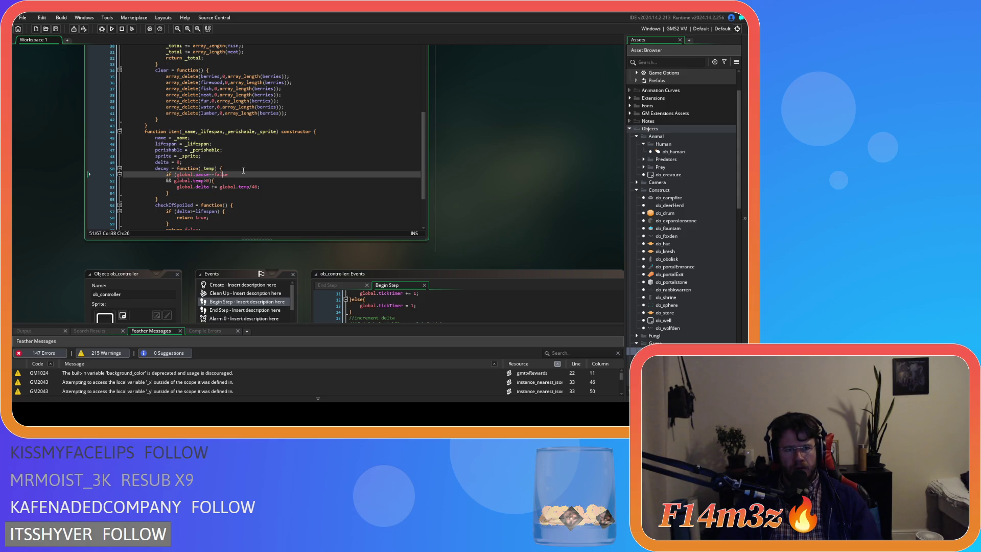
left_click(182, 180)
double_click(183, 180)
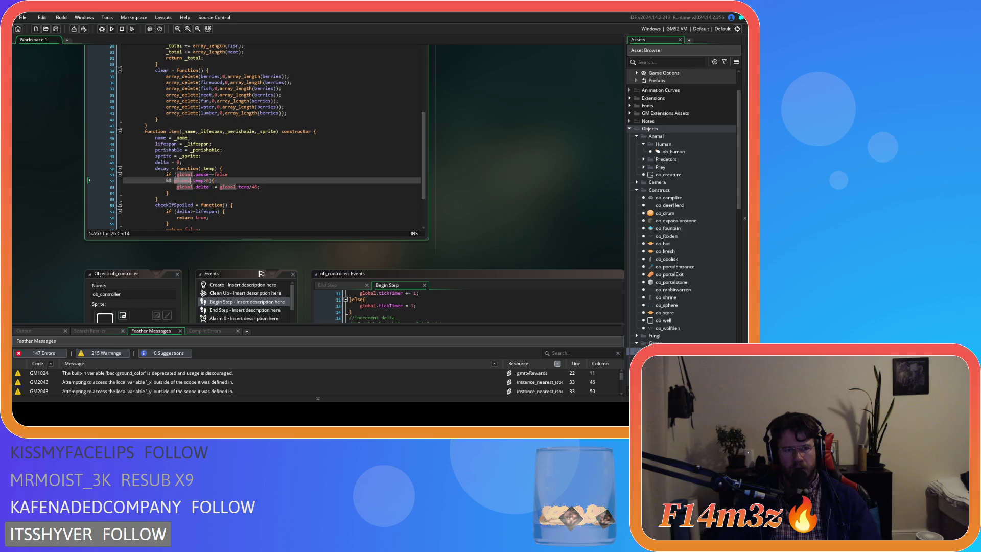
type("_")
key("Delete")
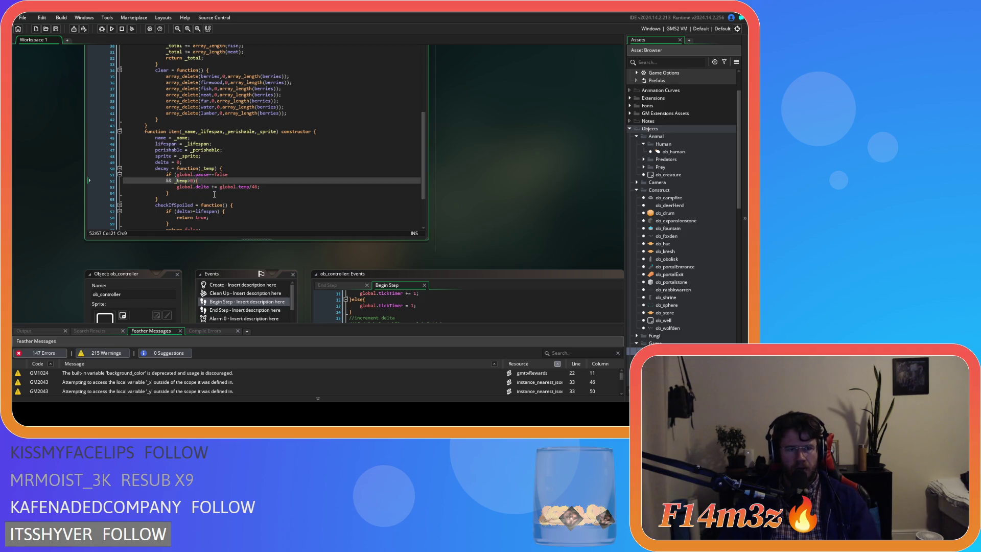
left_click(225, 179)
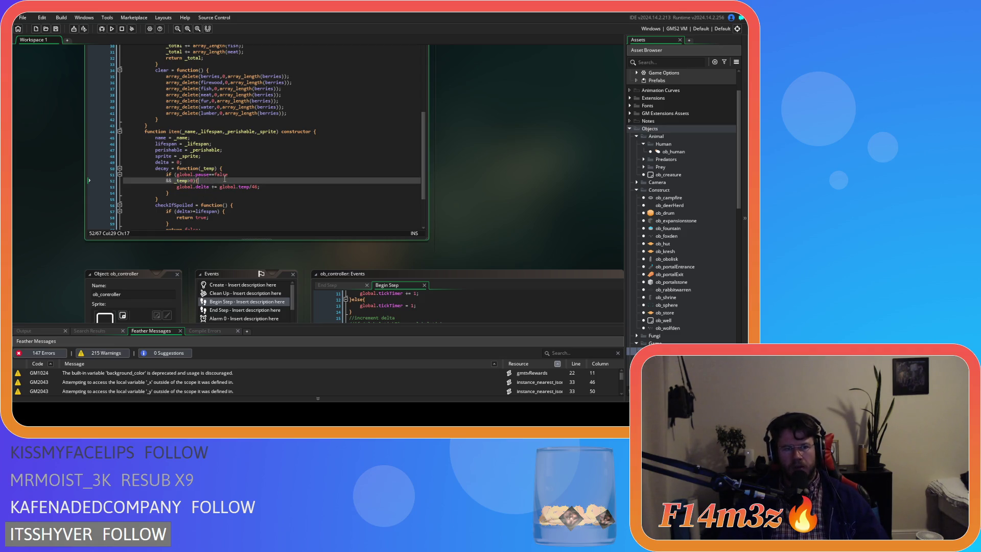
key("Left")
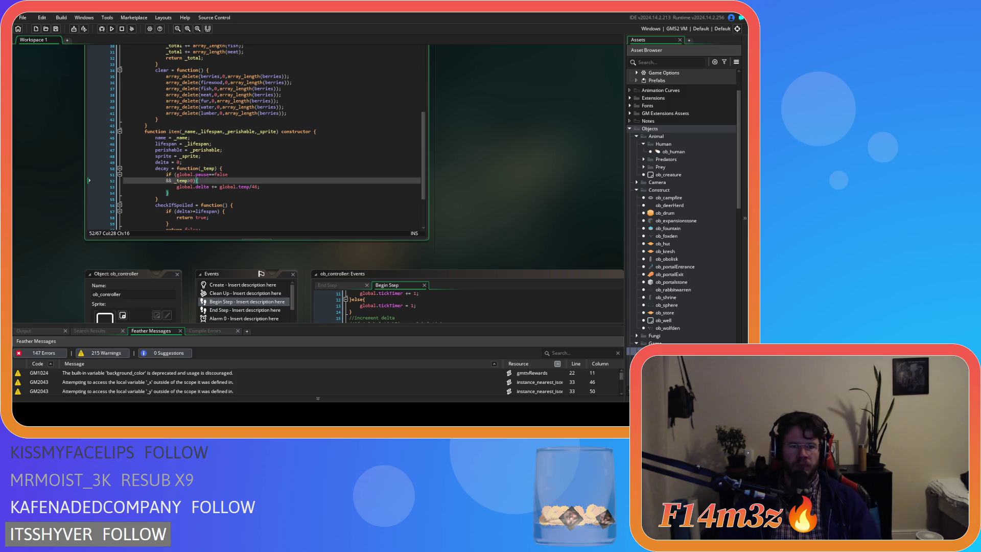
Step: Change the decay body to 'delta += _temp/46;', dropping both global prefixes
left_click(168, 192)
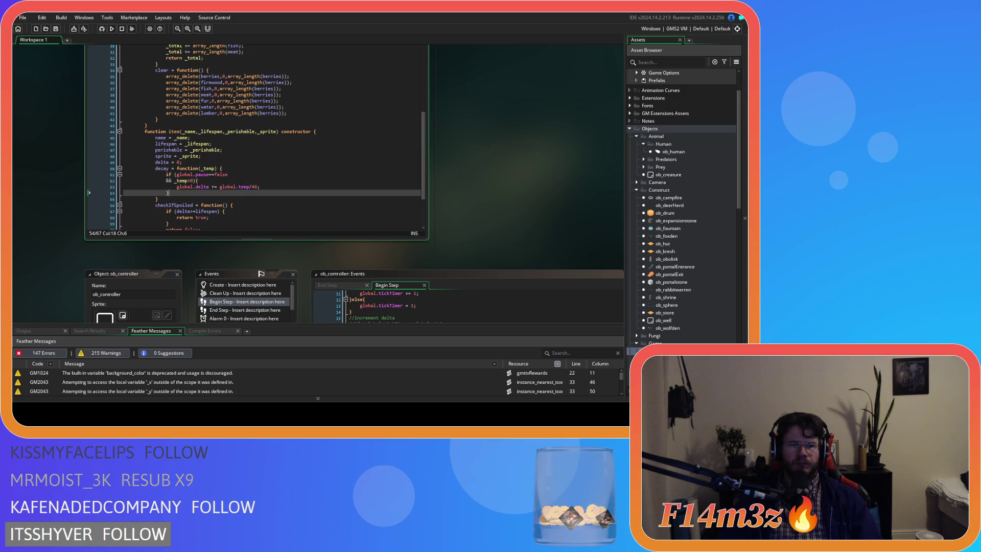
left_click(275, 185)
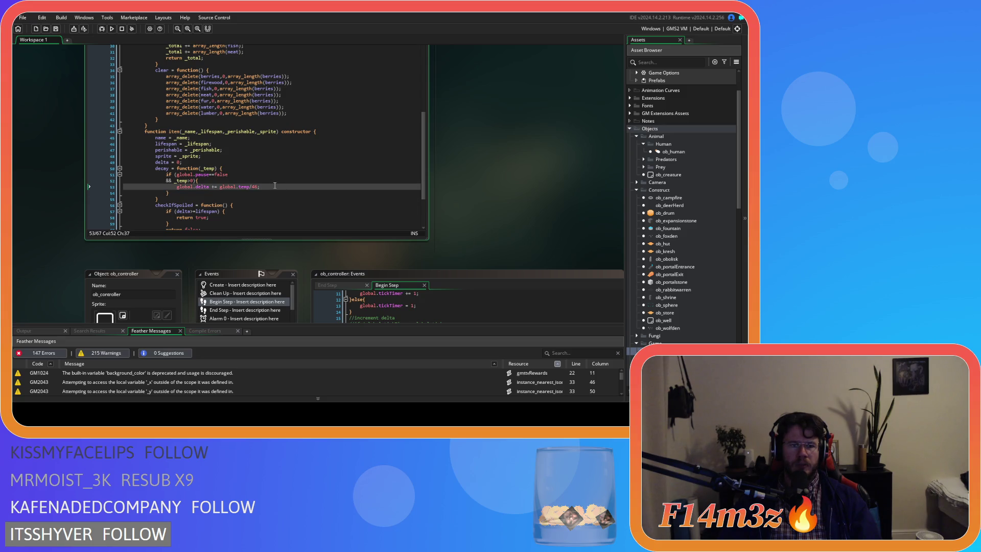
double_click(184, 186)
key("Delete")
key("Delete")
double_click(213, 187)
key("Delete")
key("Delete")
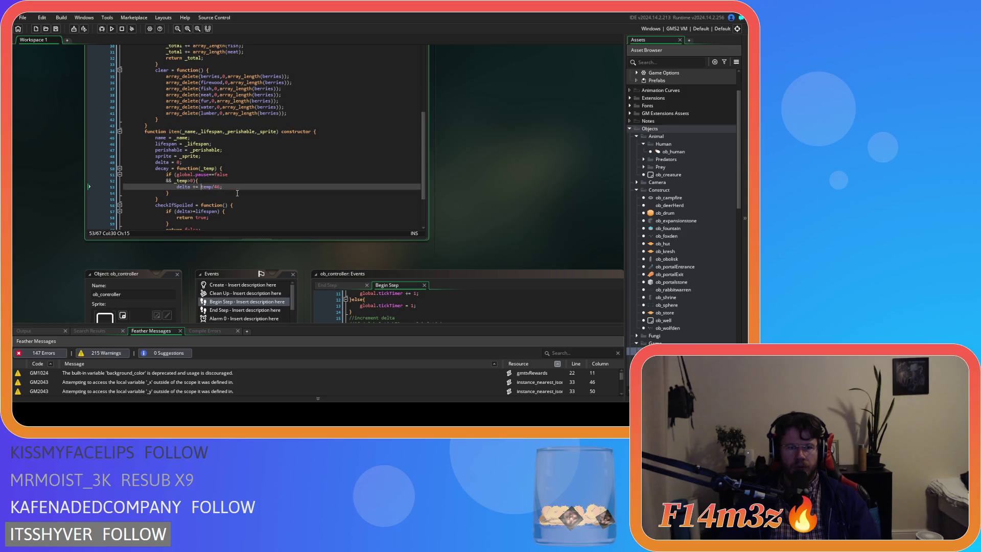
type("_")
left_click(244, 186)
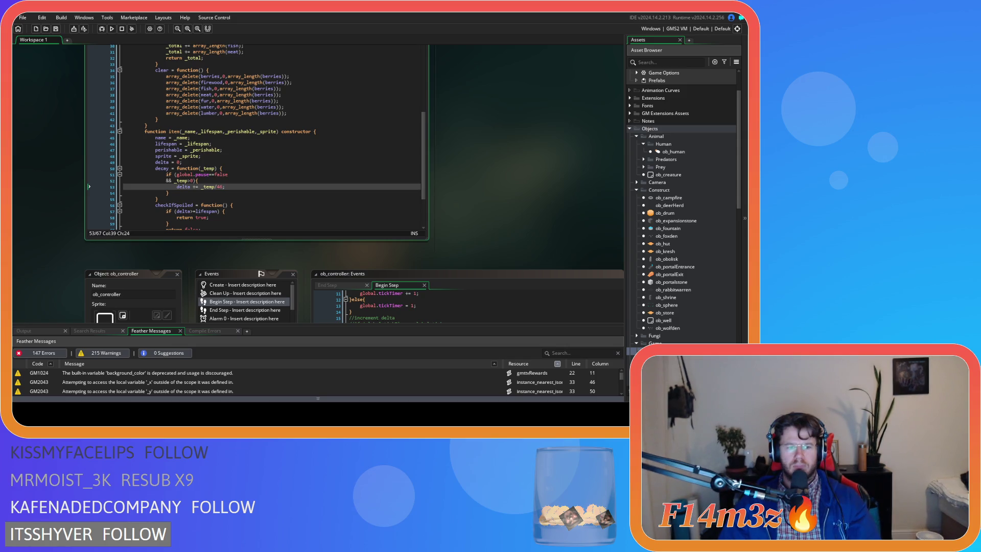
Step: Place the caret on the delta increment lines in the item's decay function
left_click(274, 192)
left_click(274, 188)
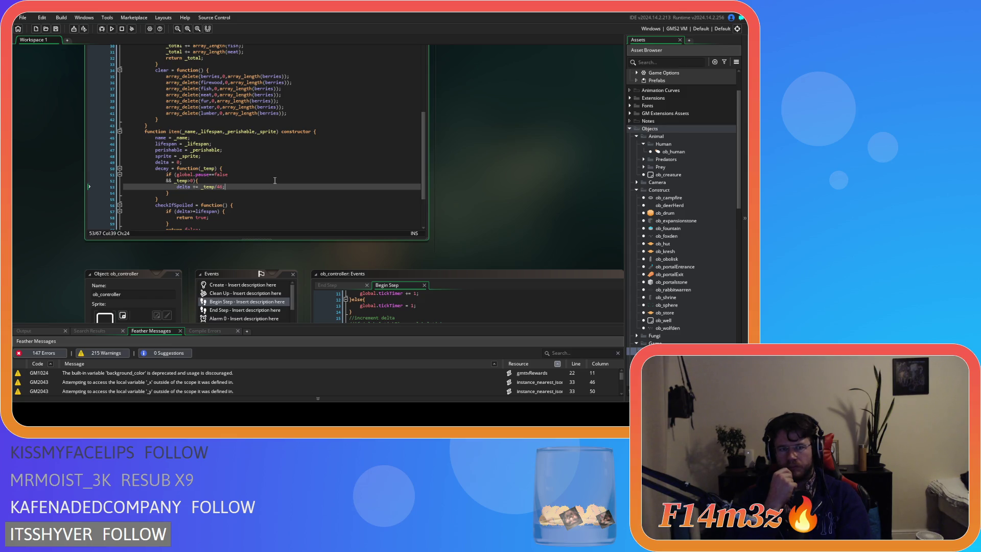
scroll(274, 205, "down", 3)
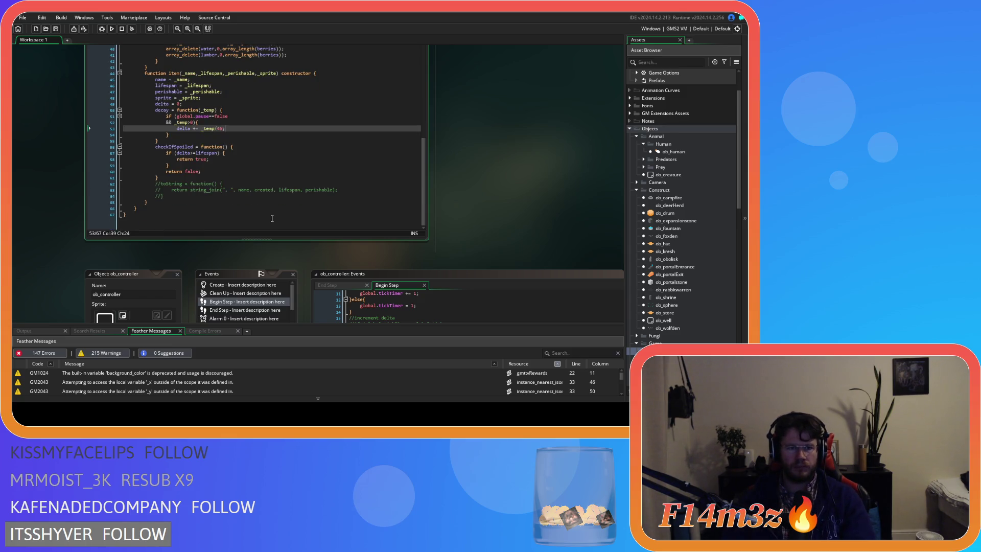
scroll(270, 215, "up", 1)
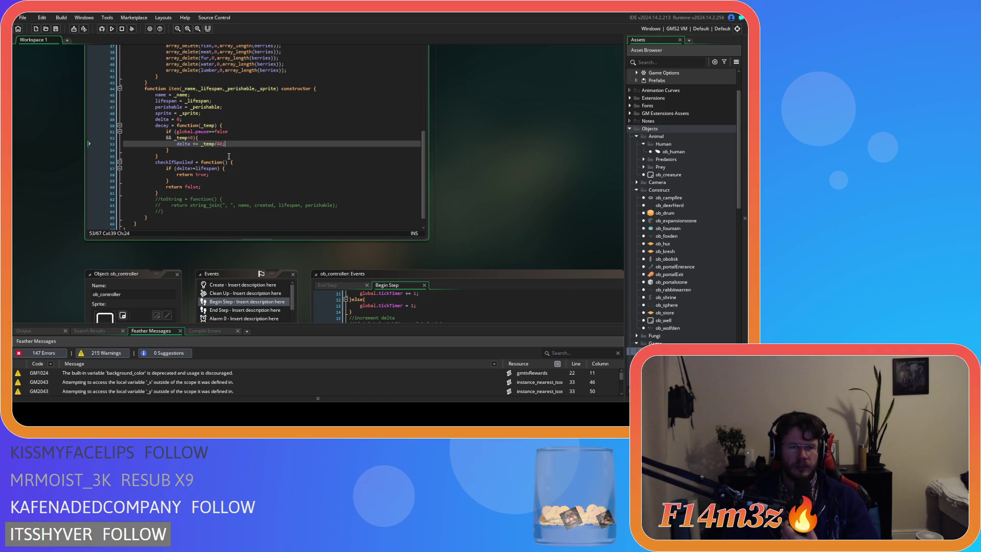
left_click_drag(185, 125, 209, 148)
left_click(191, 144)
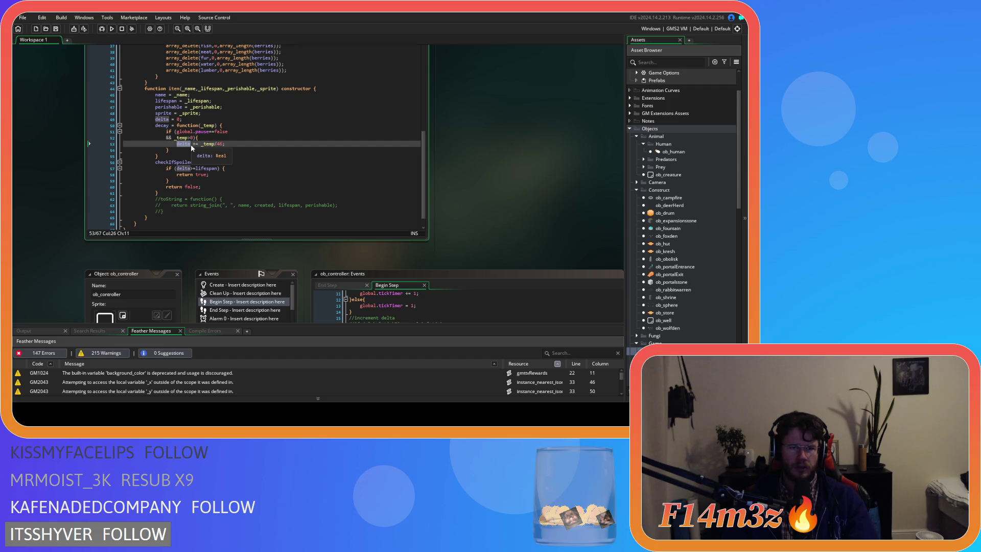
left_click(166, 120)
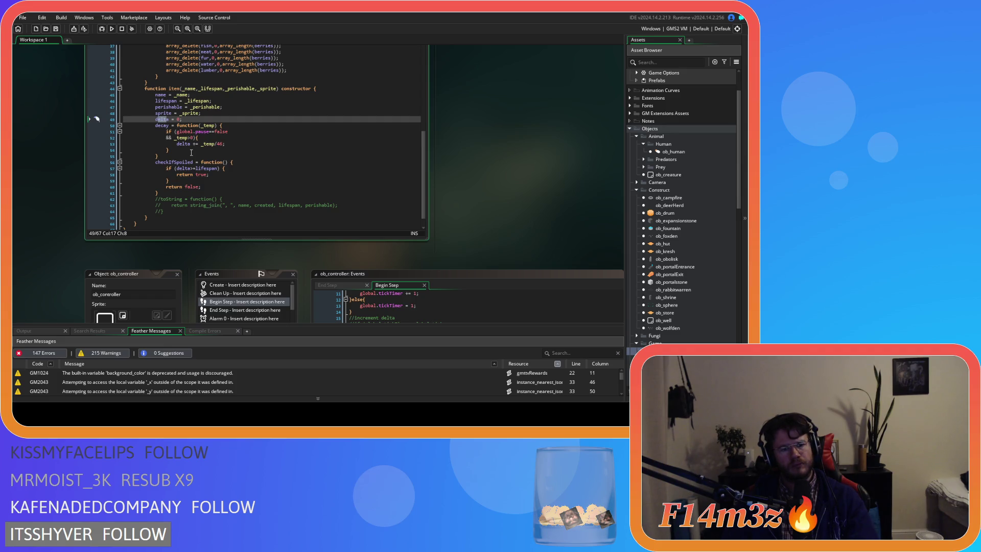
left_click(190, 144)
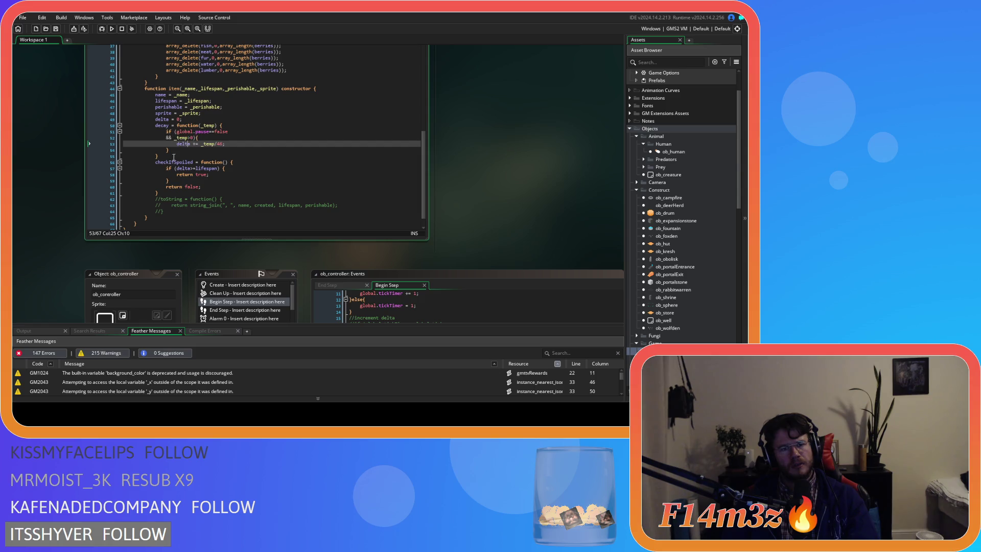
double_click(164, 119)
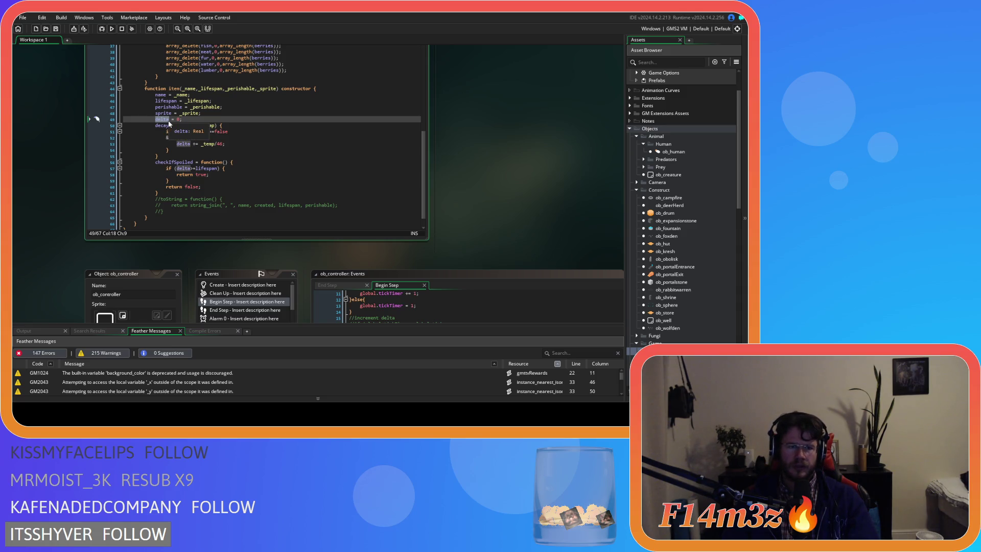
left_click(173, 137)
left_click(179, 144)
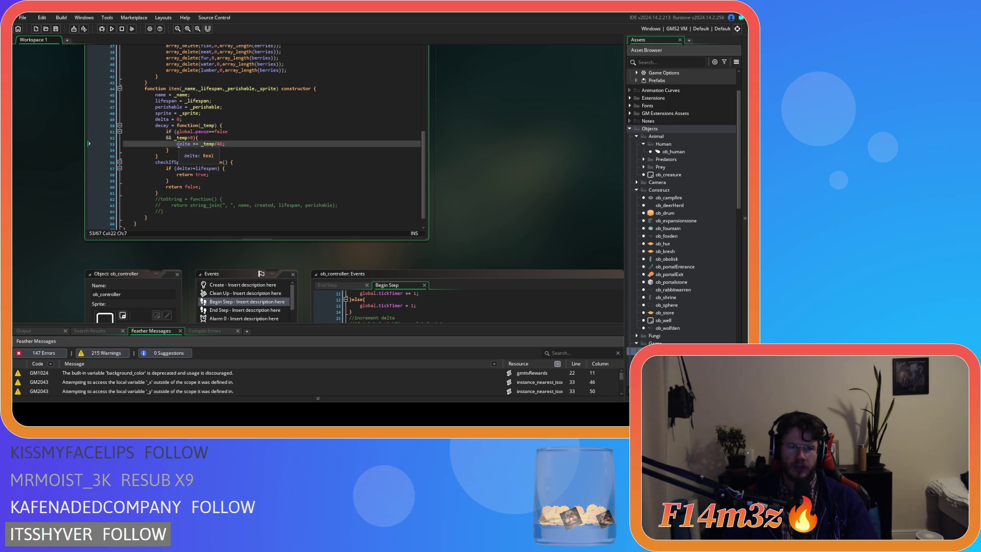
key("Left")
Step: Open sc_decayOld from Scripts > Inventory in the Asset Browser
left_click(234, 151)
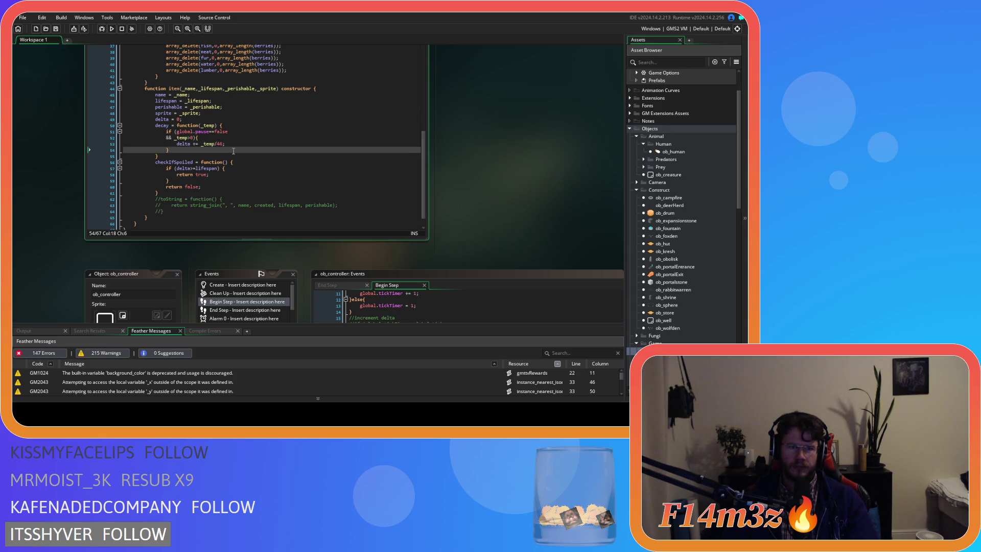
scroll(680, 331, "down", 2)
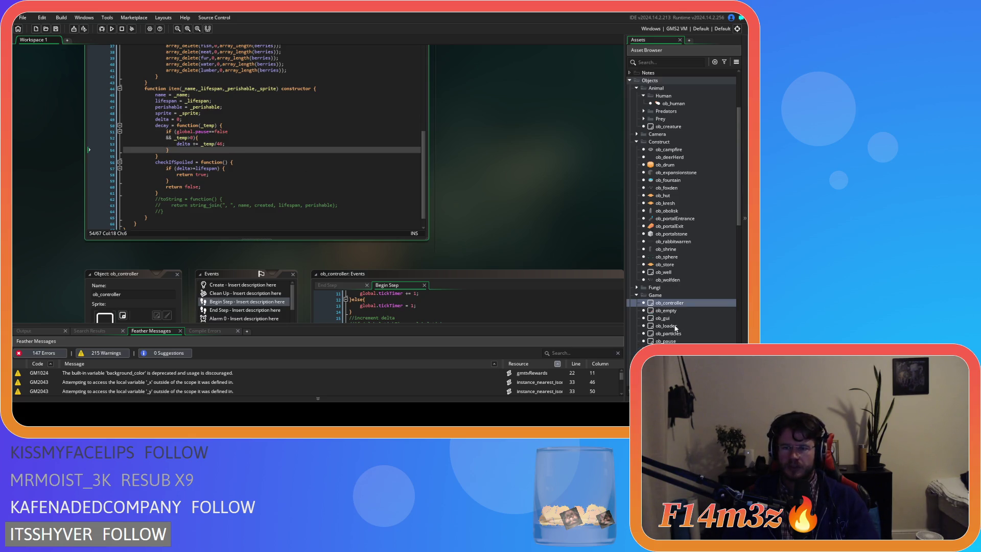
scroll(677, 332, "down", 5)
scroll(674, 331, "down", 5)
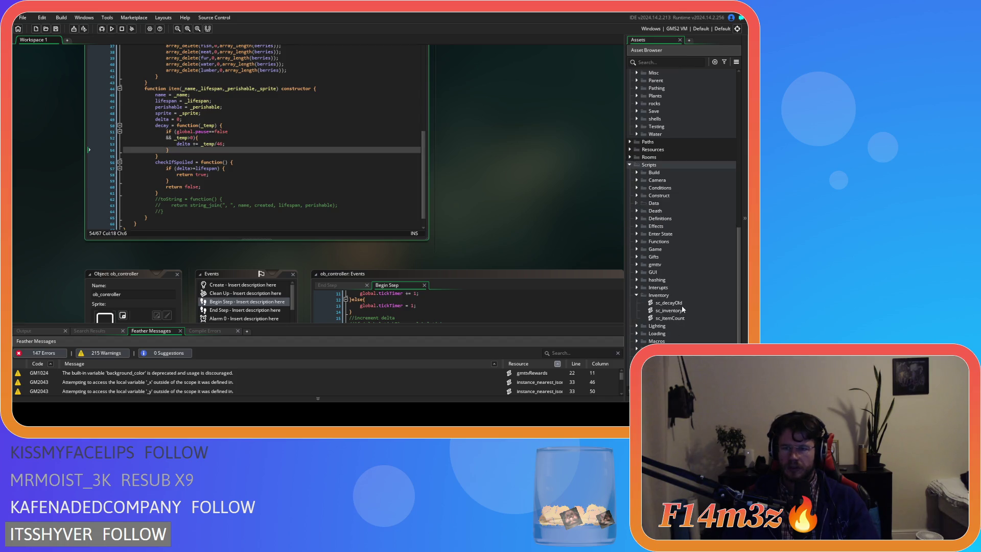
double_click(675, 303)
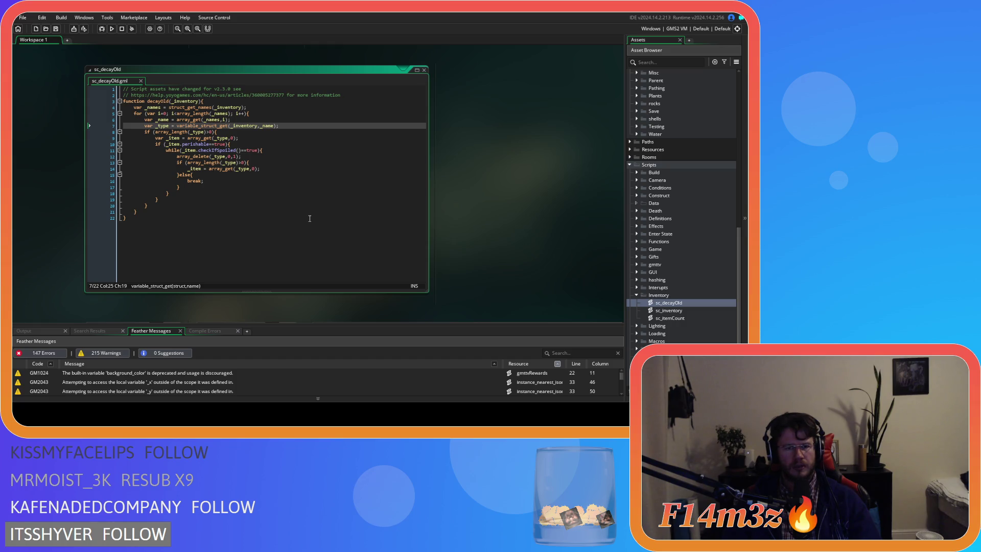
scroll(504, 263, "up", 10)
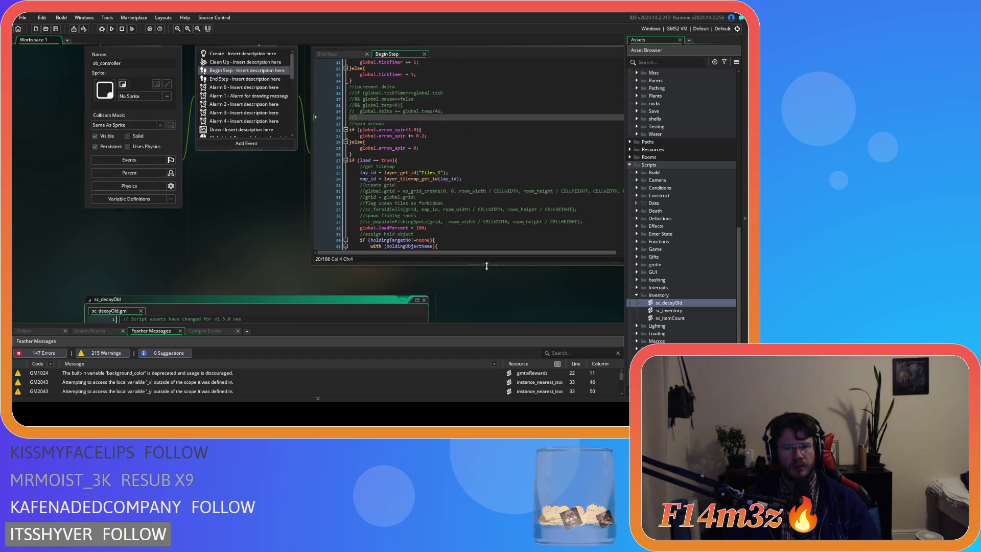
Step: Return to sc_inventory below the decay function, then reopen sc_decayOld
scroll(293, 252, "up", 5)
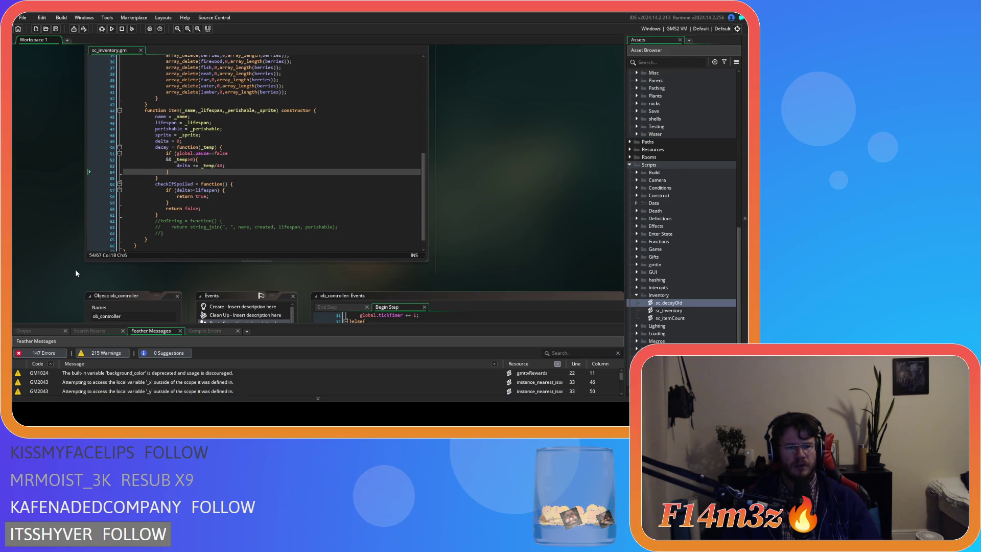
left_click(203, 177)
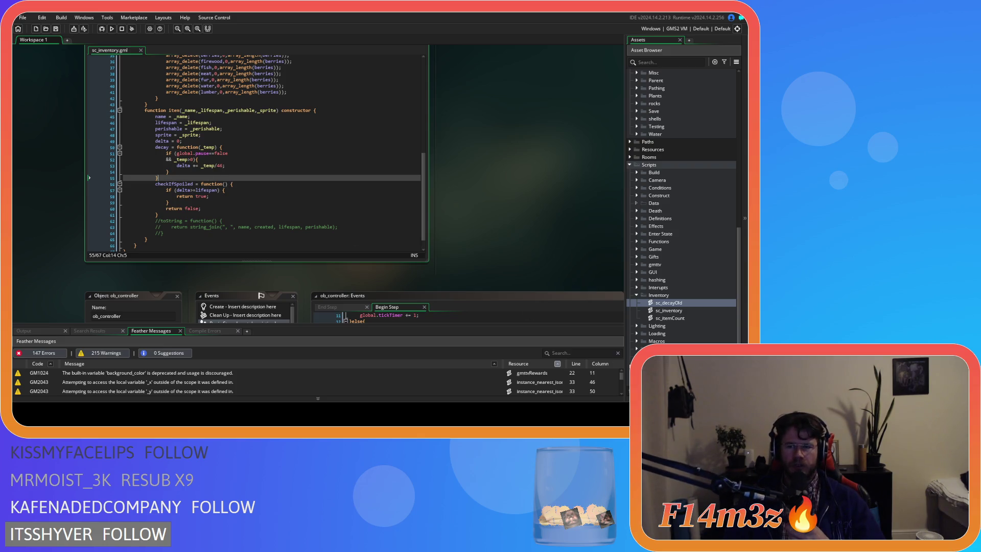
double_click(669, 303)
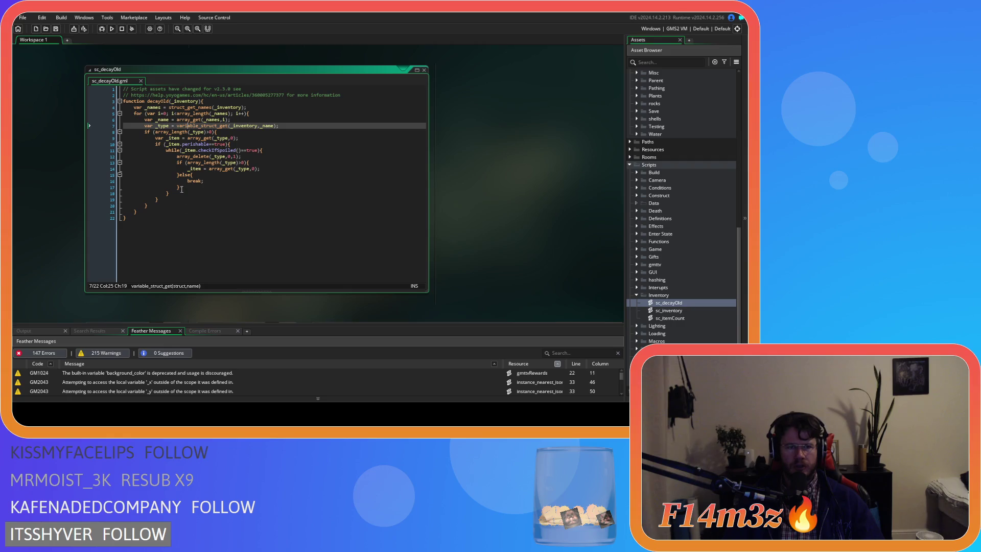
Step: Rename the decayOld function on line 3 of sc_decayOld to spoilage
scroll(477, 268, "up", 5)
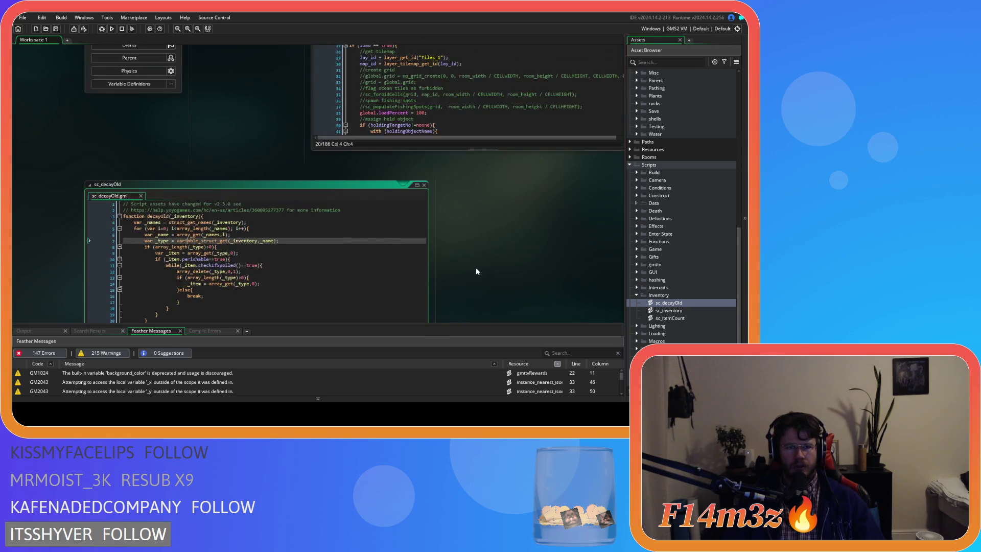
scroll(223, 233, "up", 1)
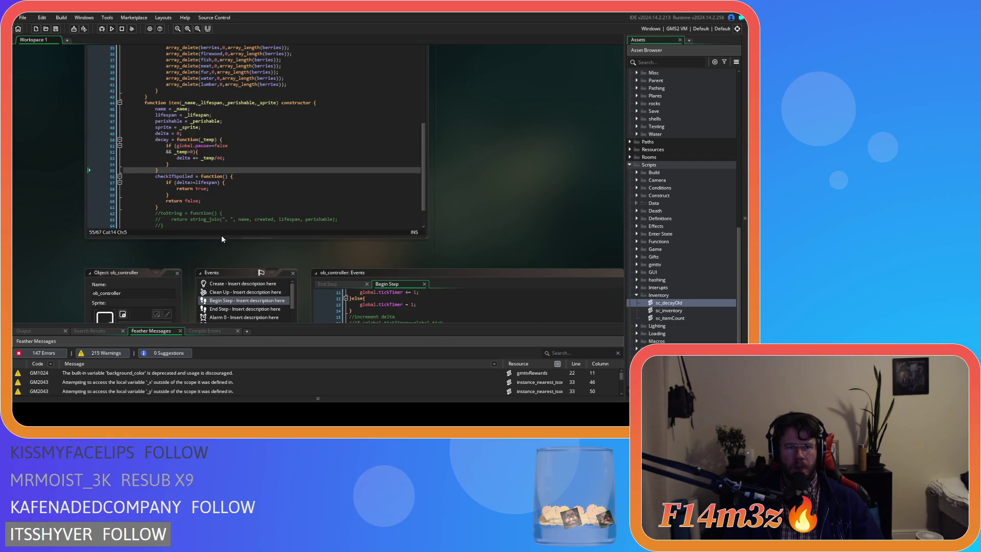
scroll(221, 238, "down", 1)
scroll(221, 241, "up", 1)
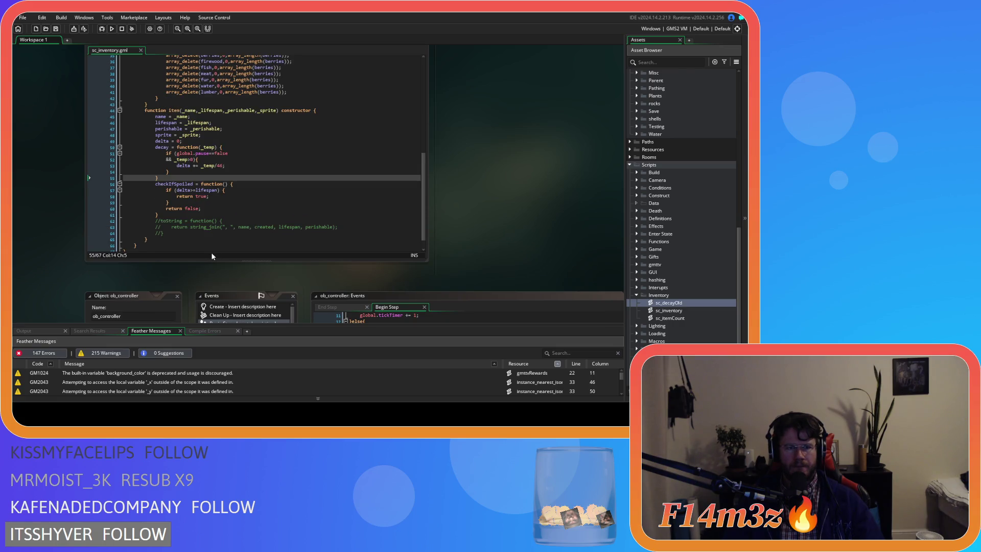
scroll(200, 258, "down", 5)
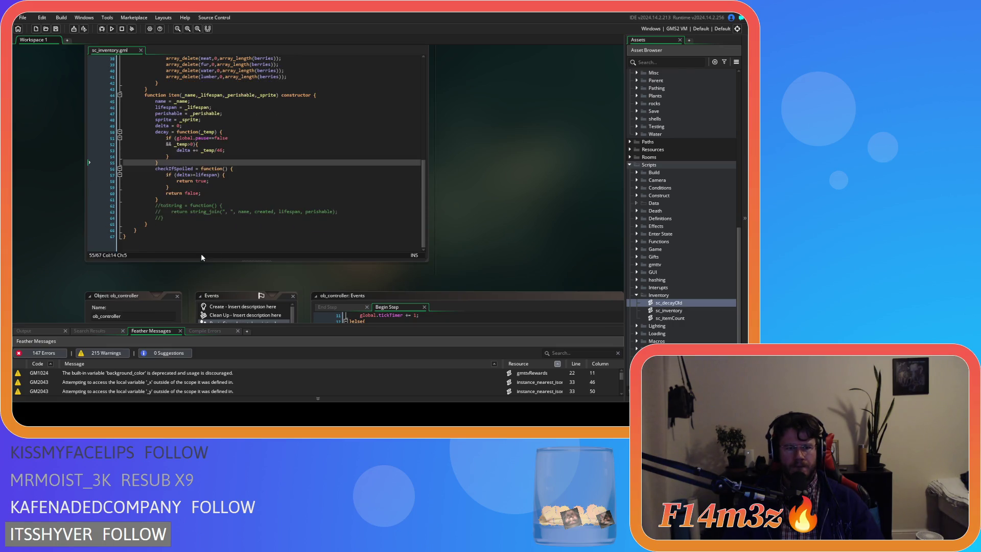
scroll(474, 272, "down", 6)
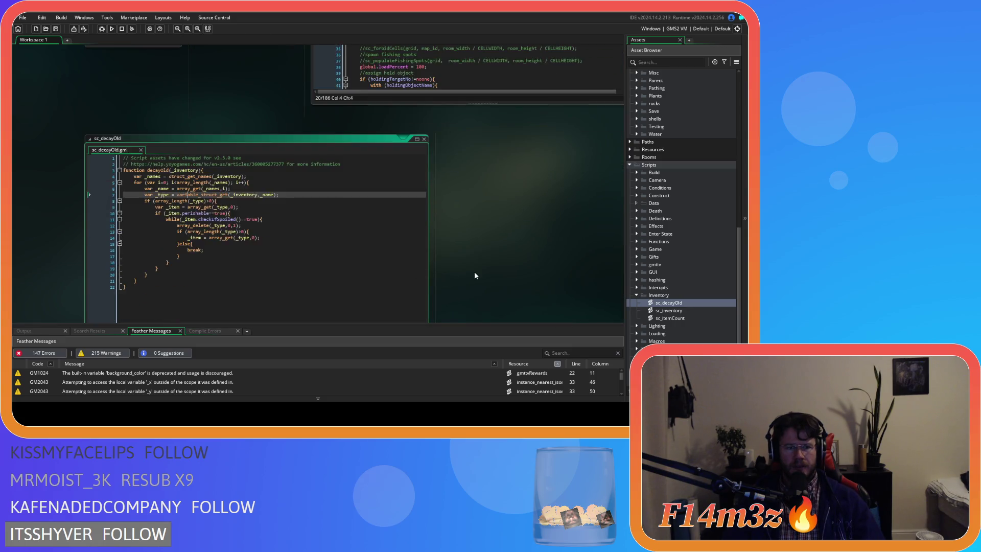
double_click(154, 100)
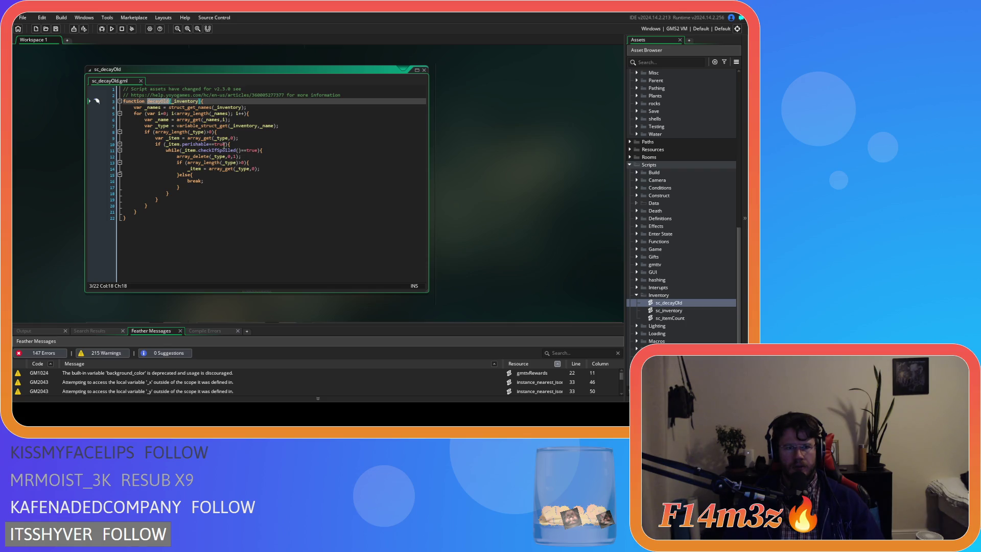
type("spoil")
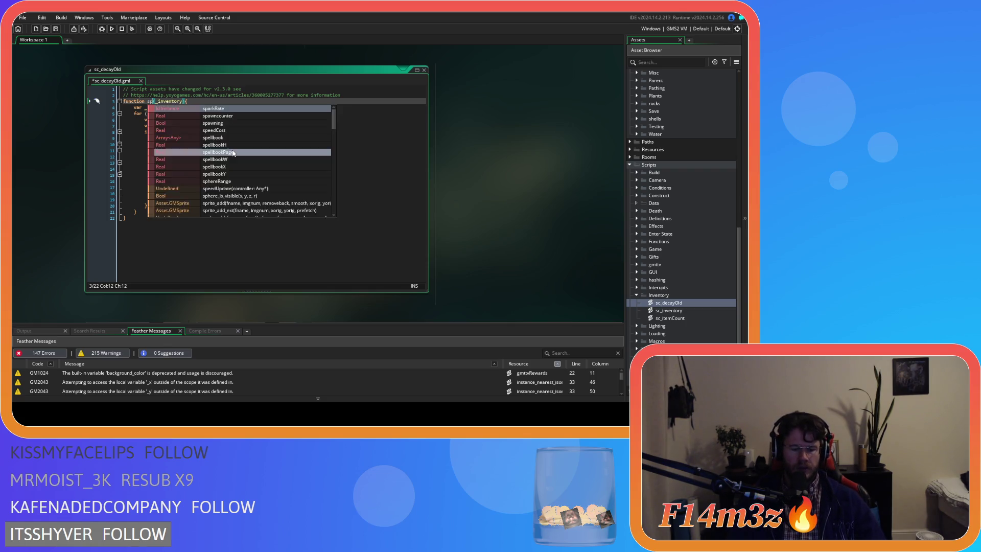
type("age")
left_click(179, 187)
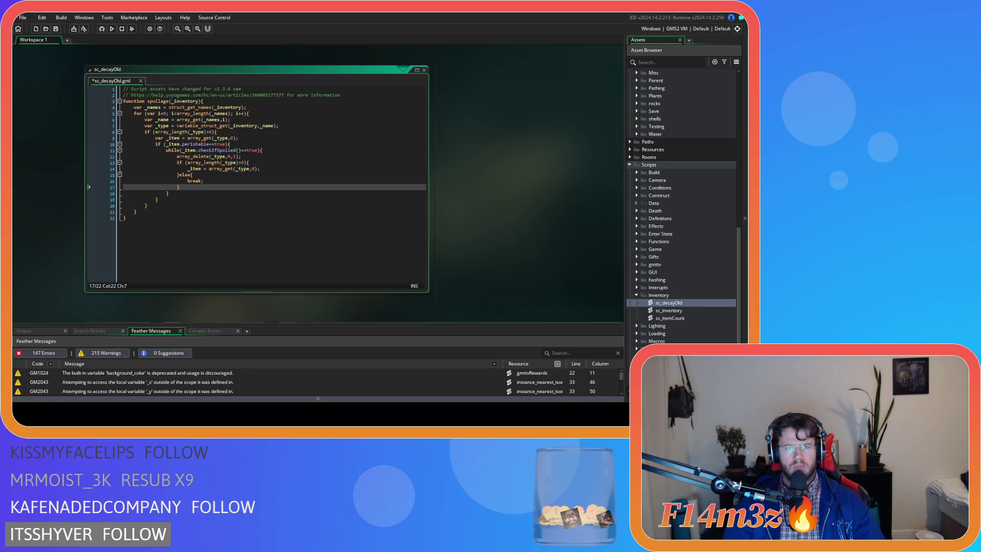
left_click(108, 380)
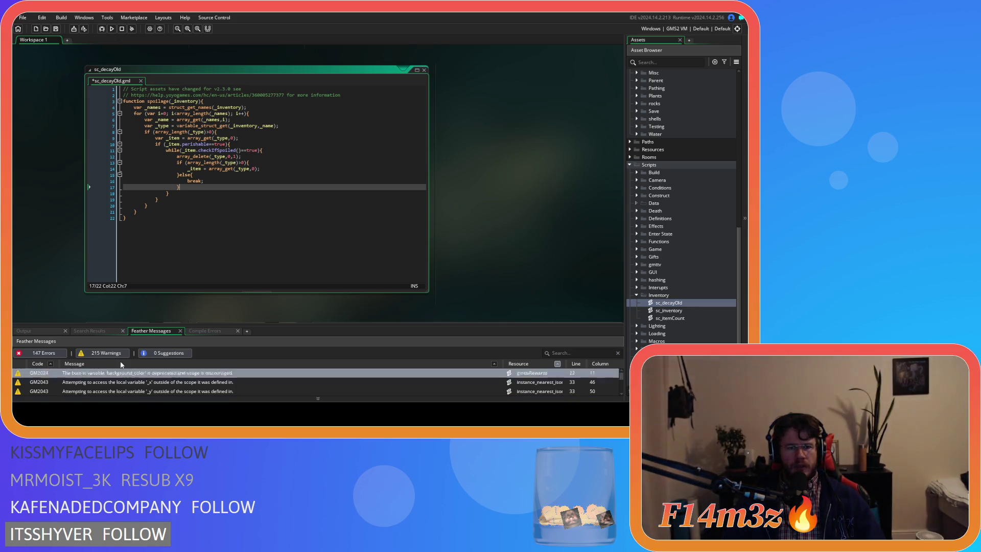
key("ctrl+s")
left_click(266, 197)
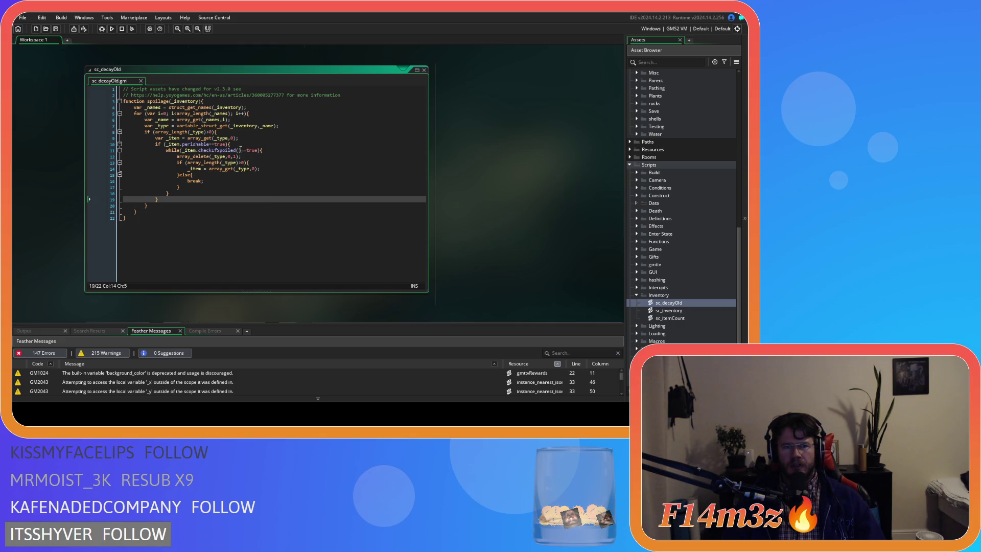
left_click(295, 138)
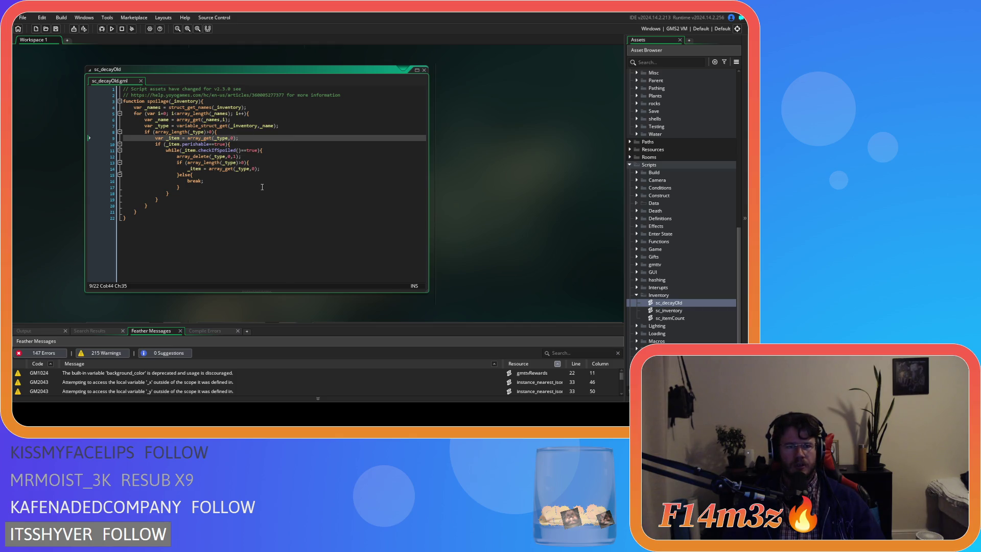
left_click(279, 108)
key("BackSpace")
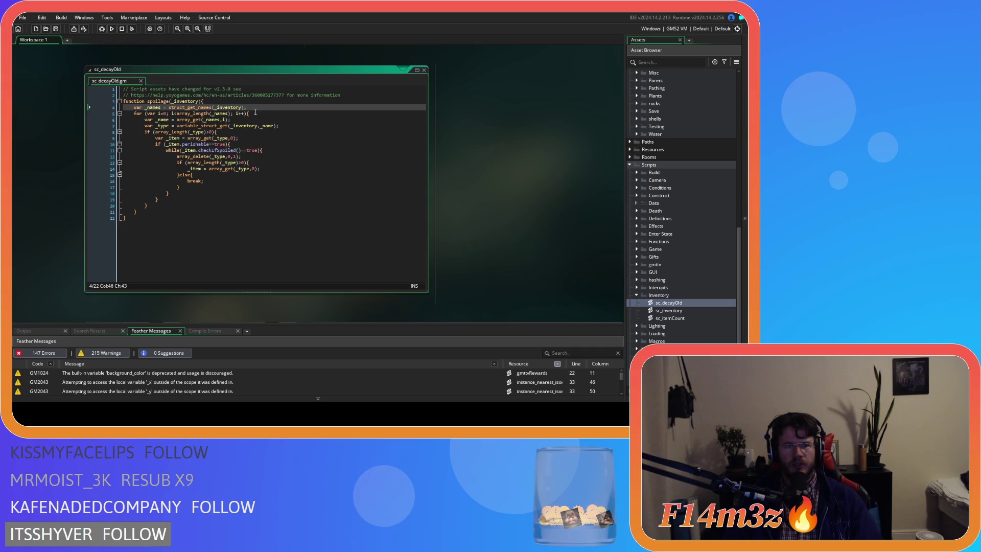
left_click(259, 114)
key("Left")
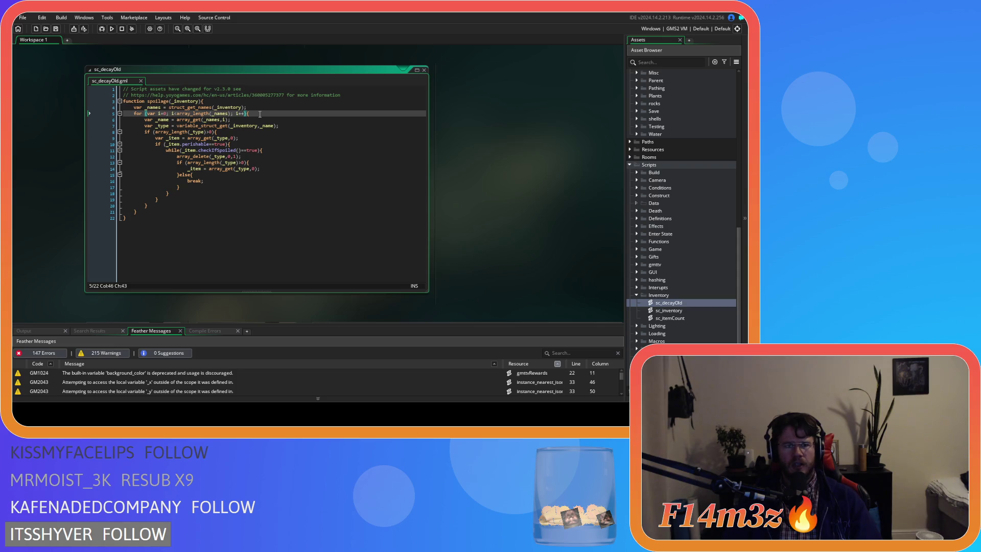
left_click(302, 127)
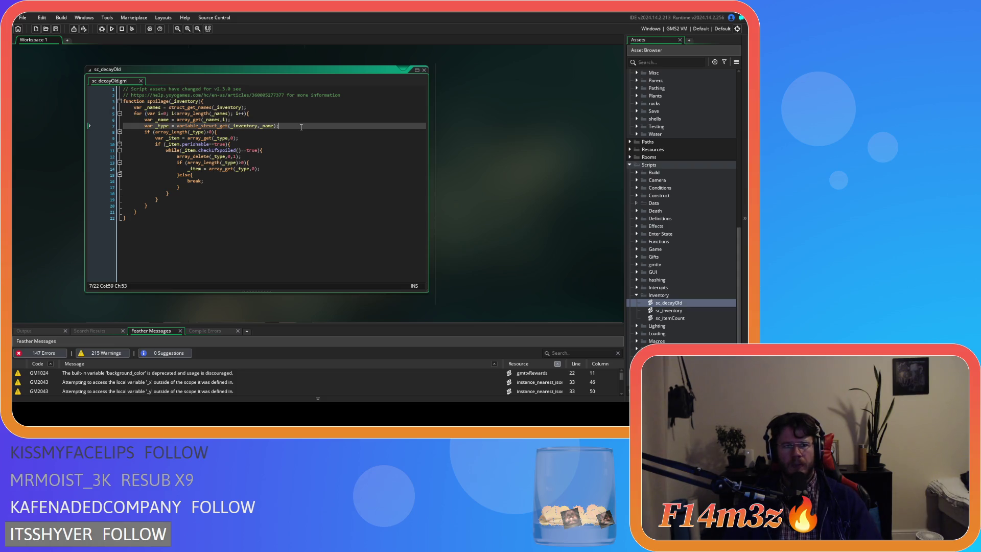
left_click(298, 130)
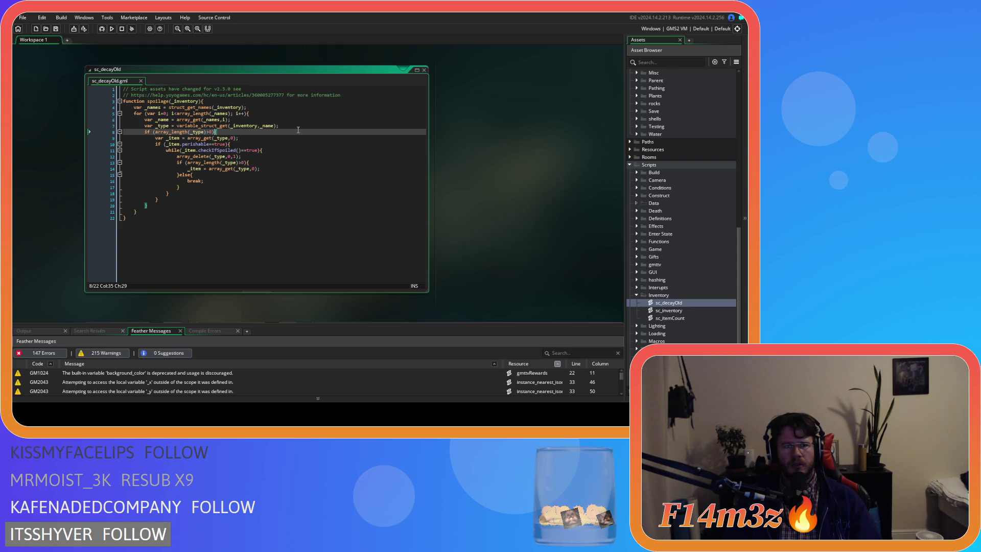
left_click(192, 132)
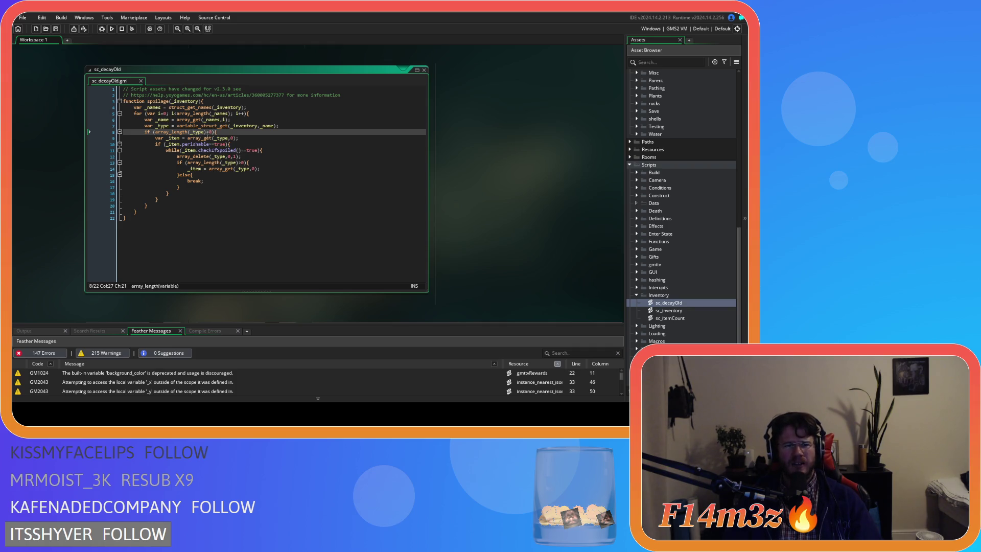
left_click(251, 137)
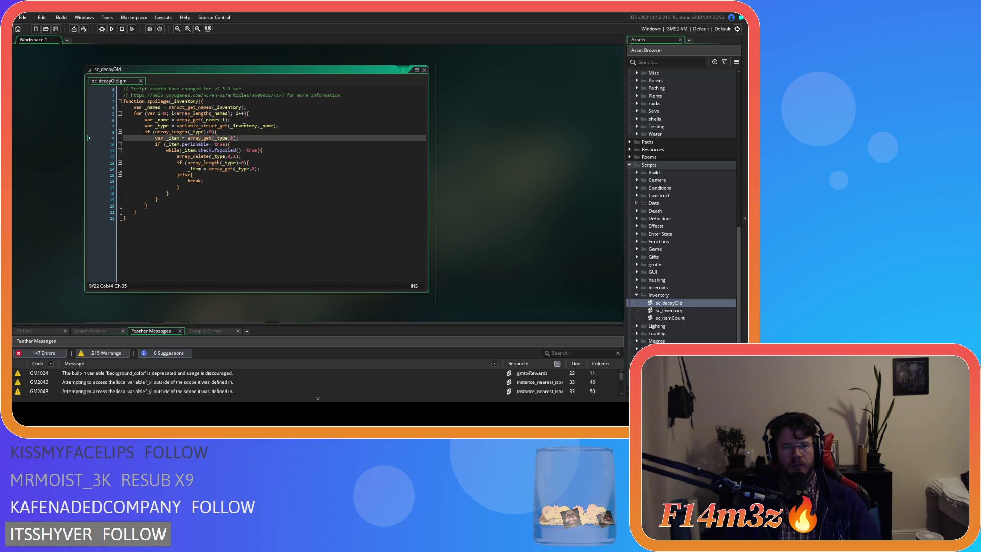
left_click(232, 131)
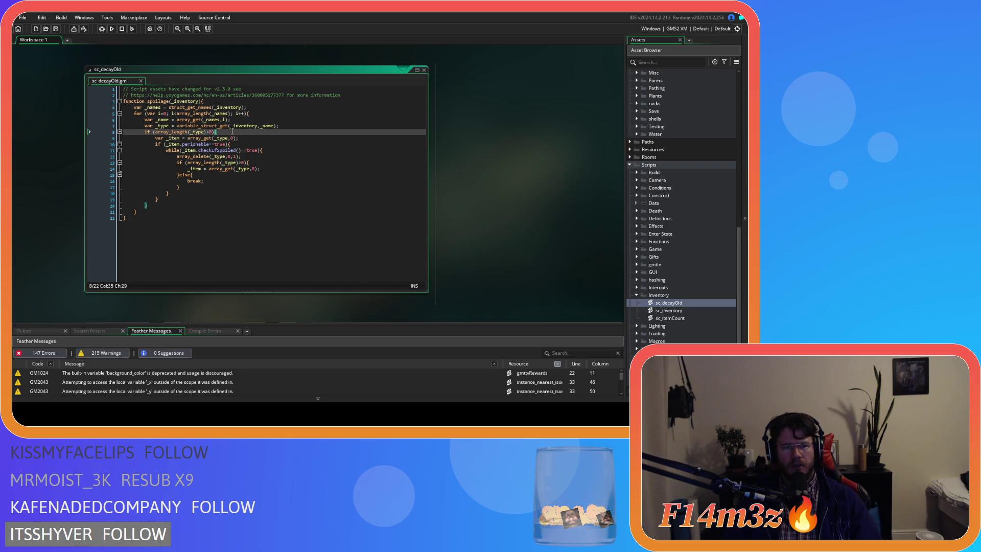
left_click(274, 150)
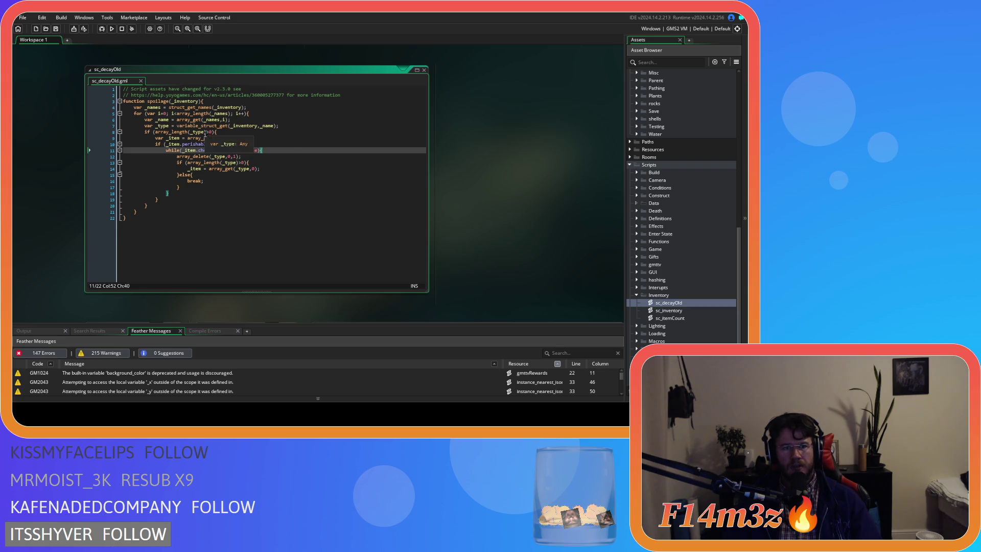
mouse_move(190, 139)
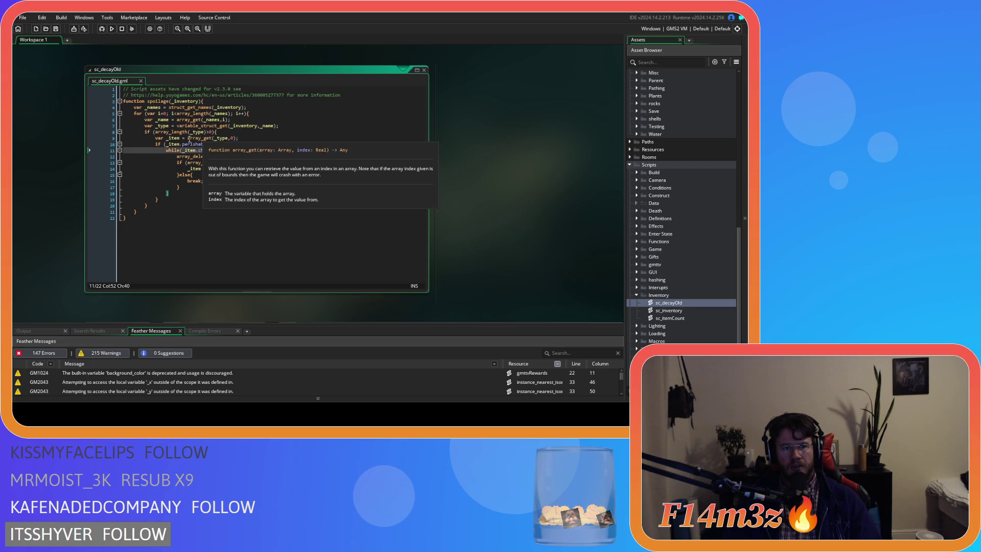
mouse_move(209, 151)
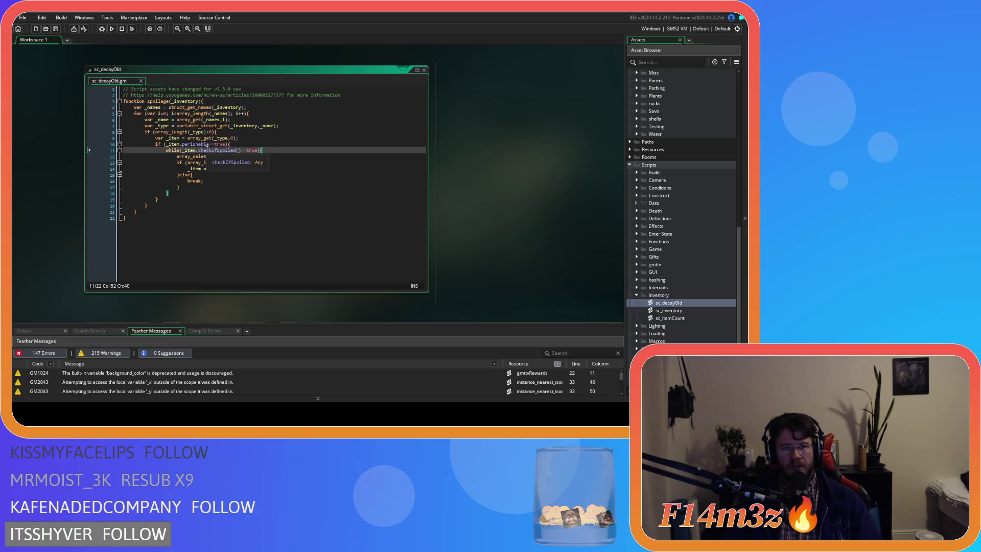
left_click(242, 143)
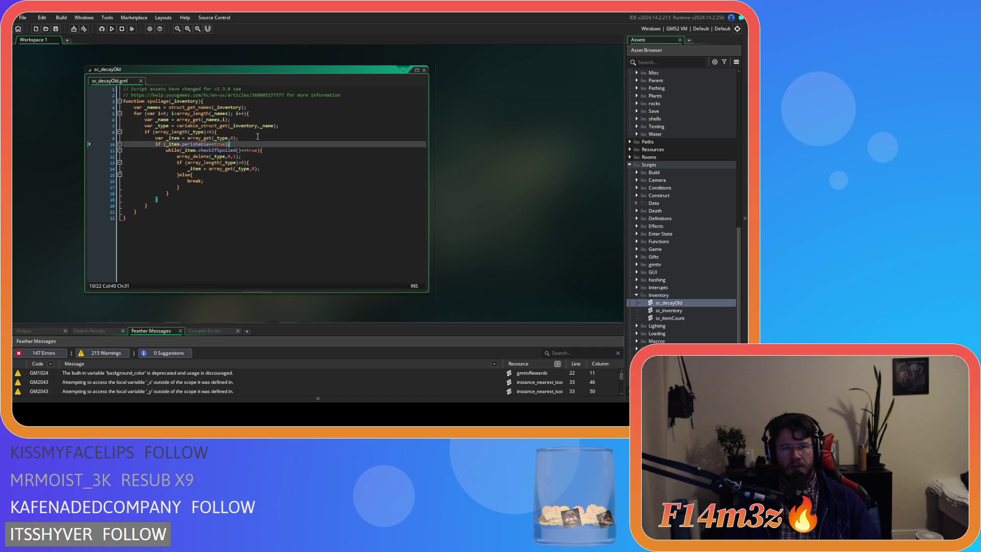
key("Up")
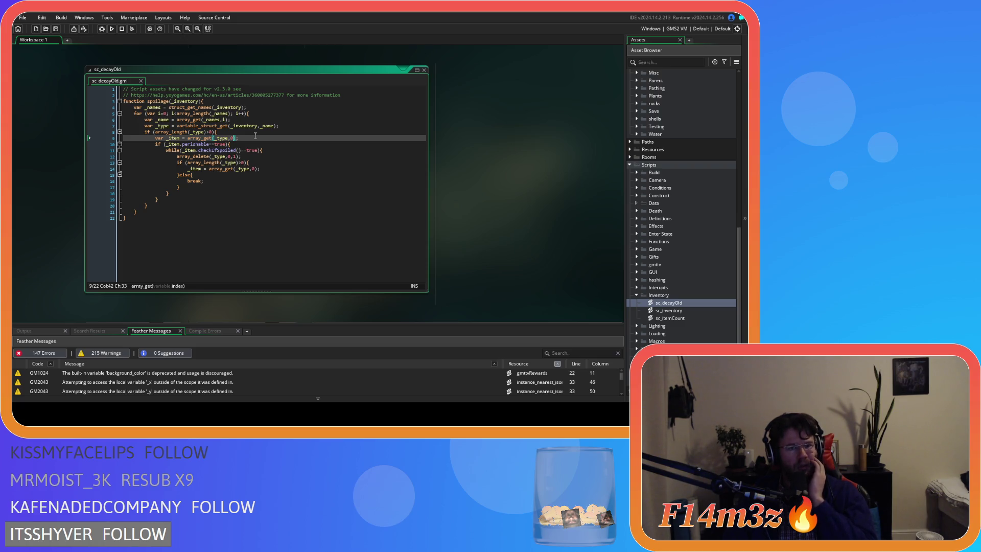
left_click(286, 127)
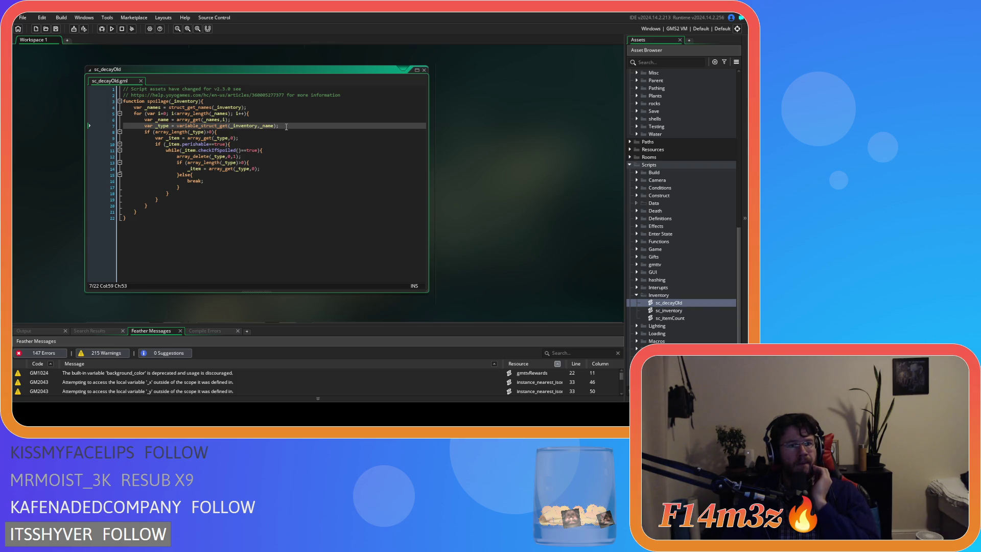
left_click(253, 106)
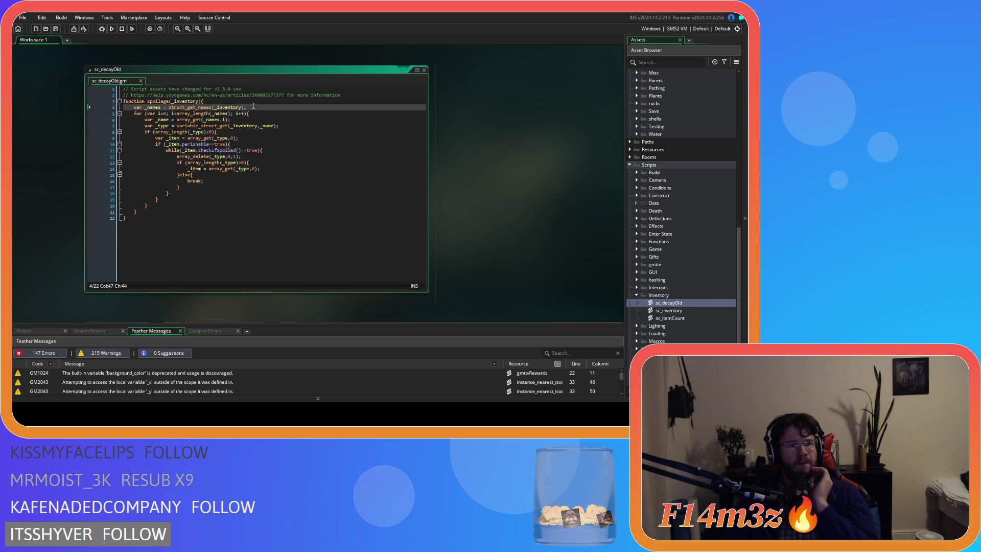
left_click(192, 113)
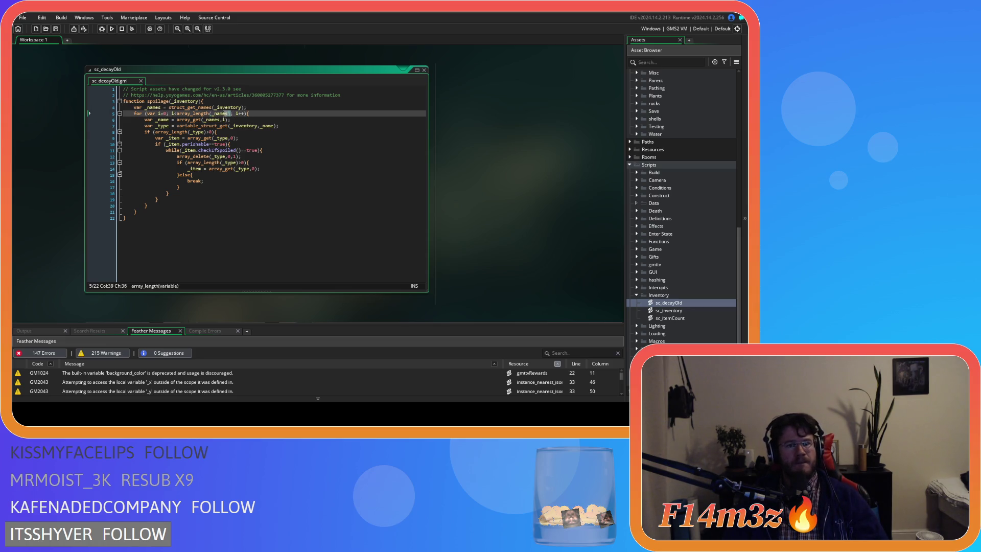
key("ctrl+Left")
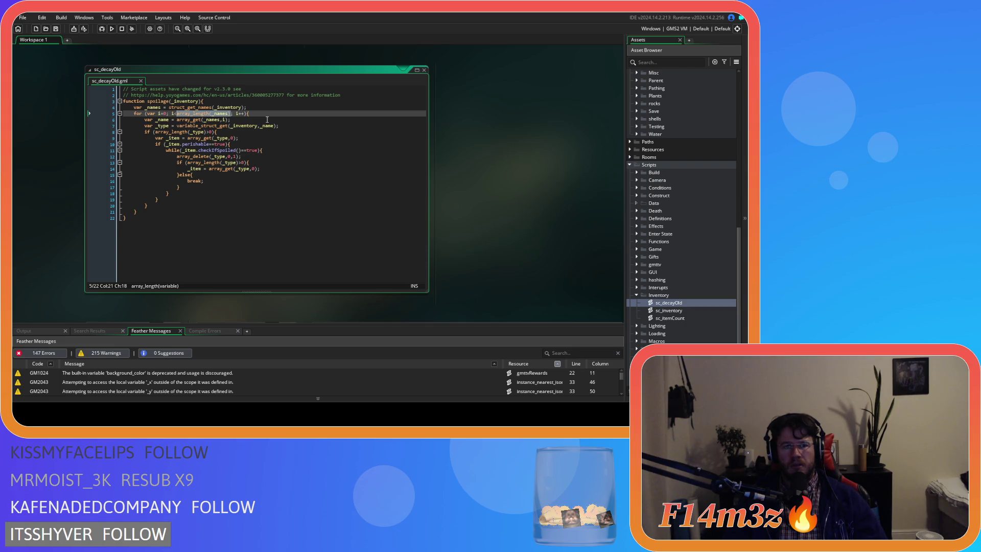
key("ctrl+y")
left_click(273, 143)
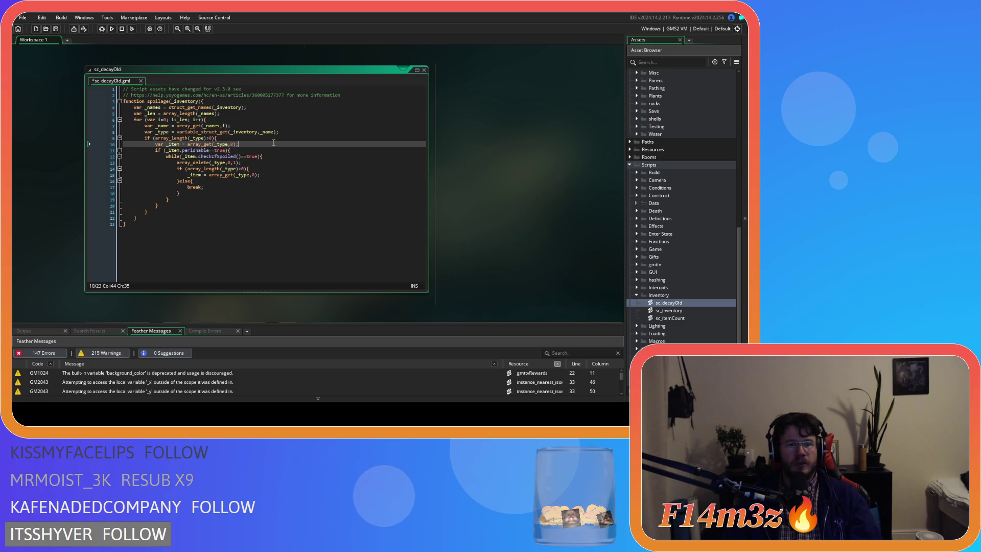
Step: Copy the outer for-loop header over the _type length check line
left_click(232, 139)
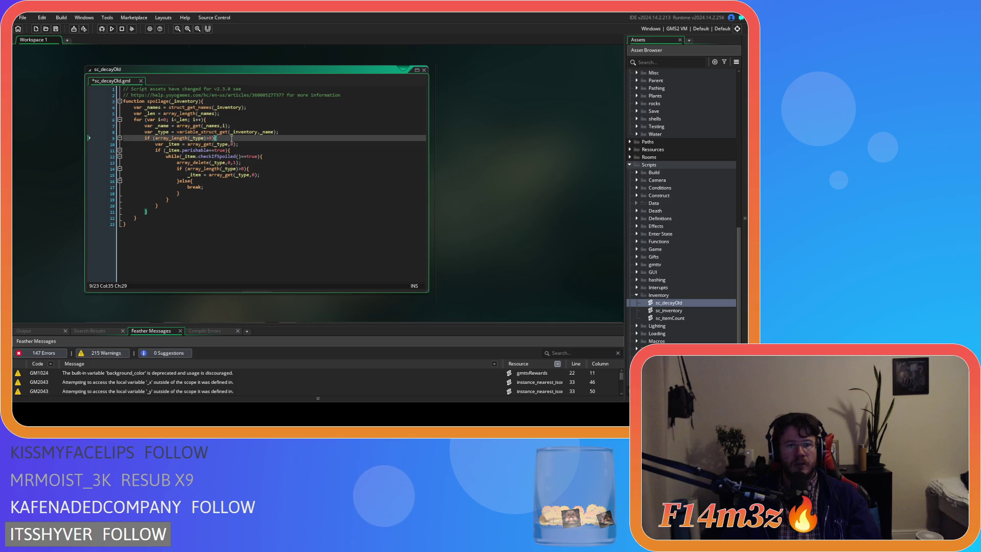
left_click_drag(206, 120, 134, 120)
key("ctrl+c")
left_click_drag(244, 139, 145, 139)
key("ctrl+v")
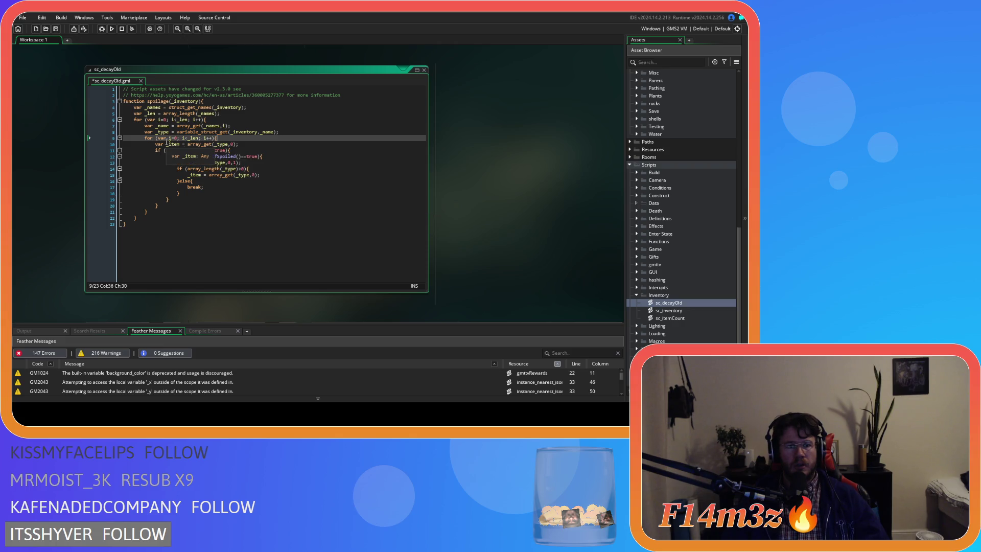
Step: Rename the inner loop's variable from i to j in all three places and save
left_click(170, 138)
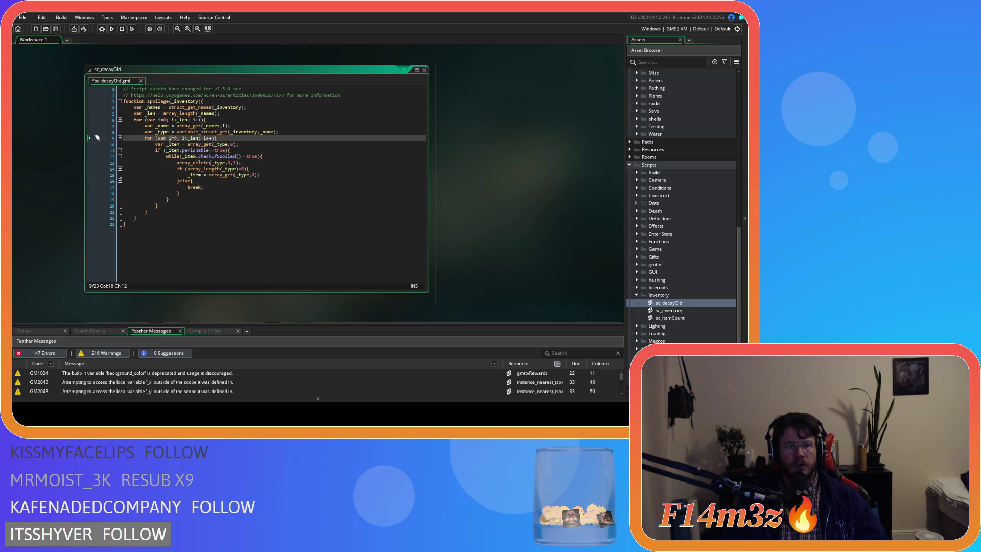
key("Delete")
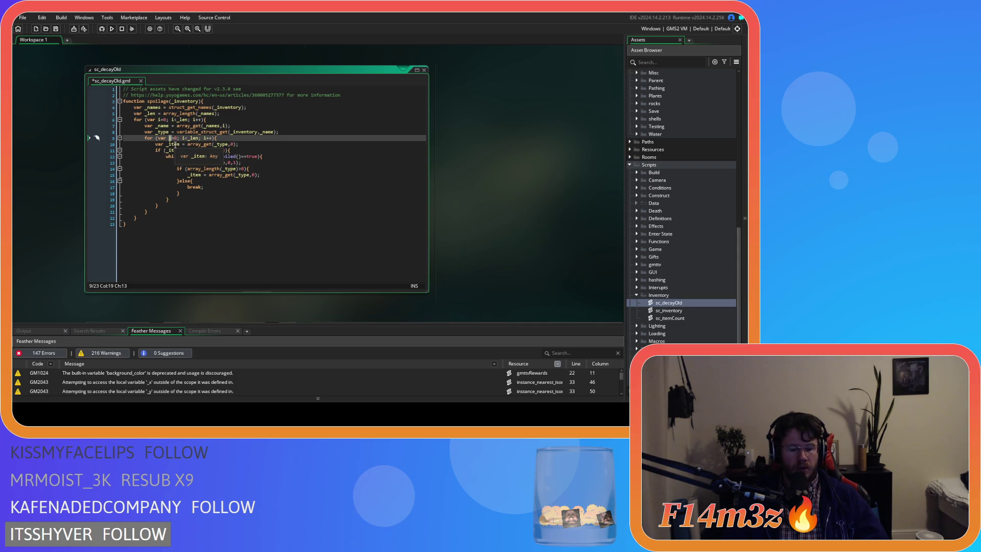
type("j")
double_click(182, 138)
type("j")
left_click(205, 138)
key("Delete")
type("j")
key("Right")
key("Right")
key("Right")
key("ctrl+s")
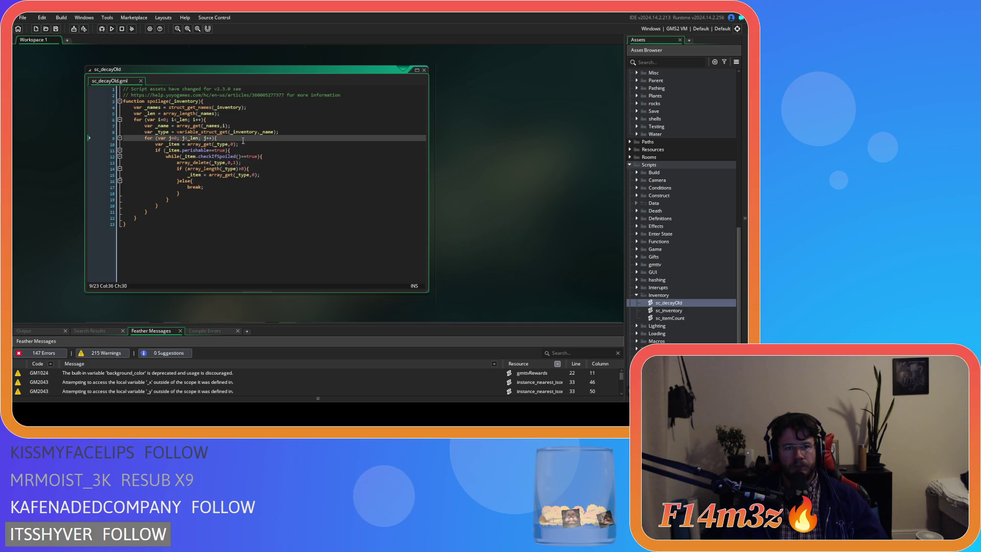
key("Left")
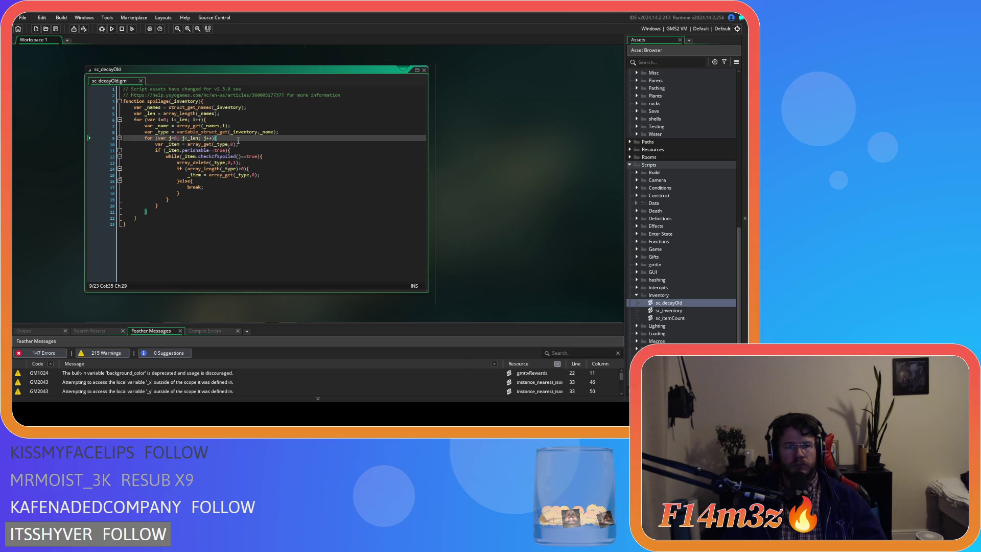
Step: Add a semicolon to the item lookup line and begin replacing _len with array_len
left_click(247, 146)
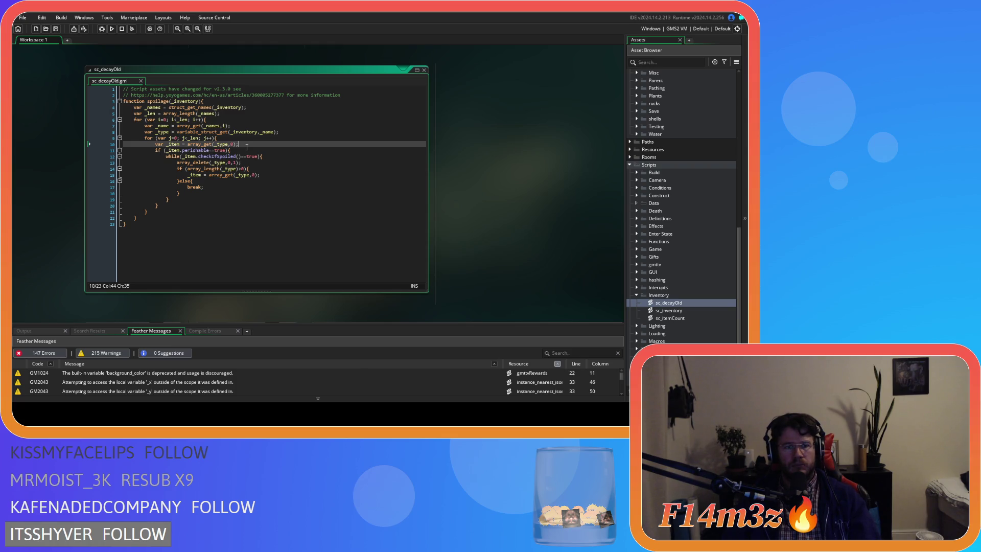
type(";")
left_click(192, 138)
mouse_move(195, 164)
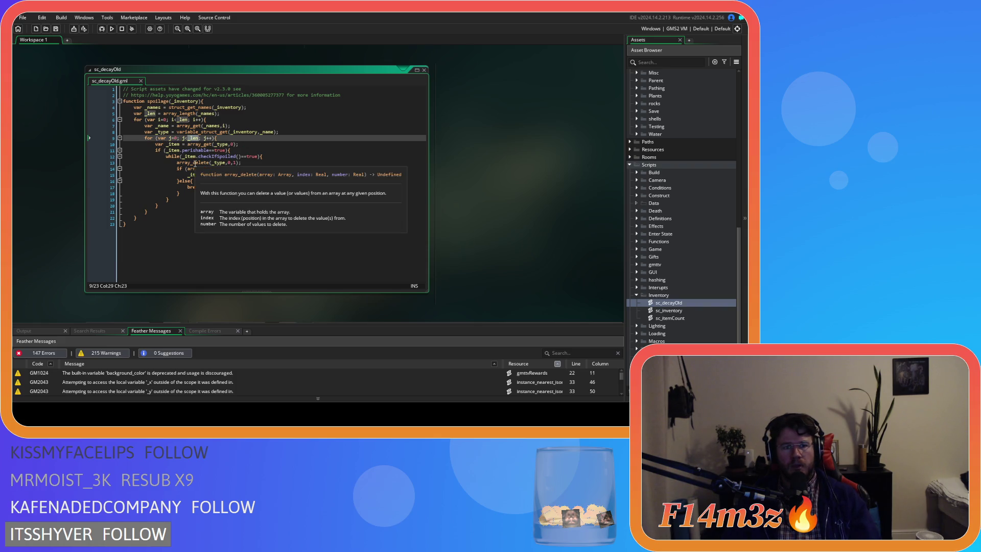
type("array")
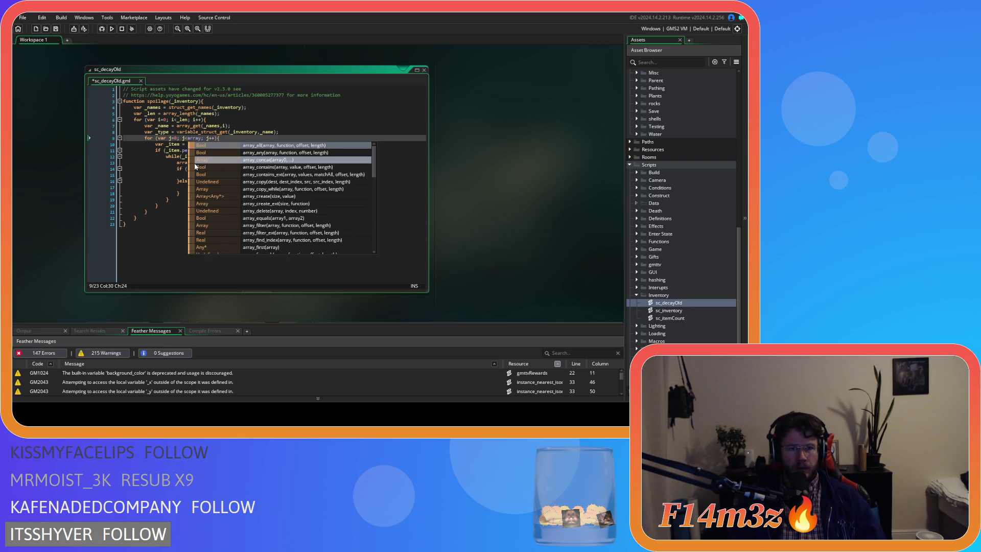
type("_len")
Step: Complete the inner condition as j<array_length(_type), save, and add a blank line after the _item lookup
key("Return")
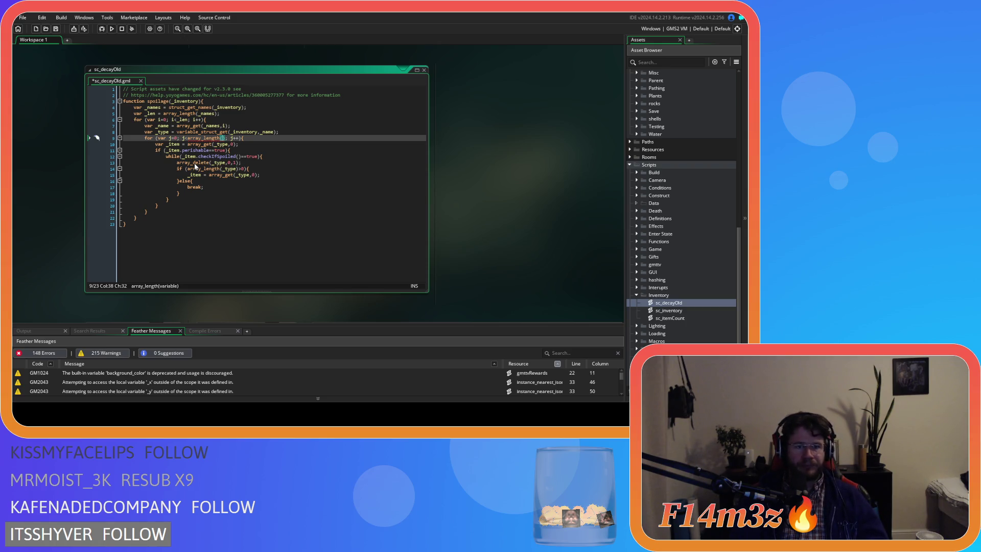
type("_type")
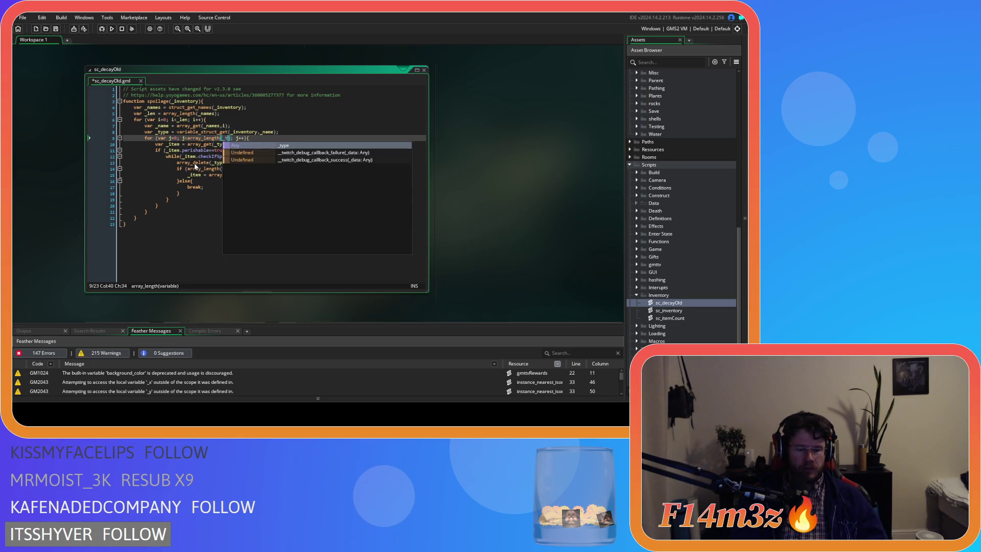
left_click(274, 146)
key("ctrl+s")
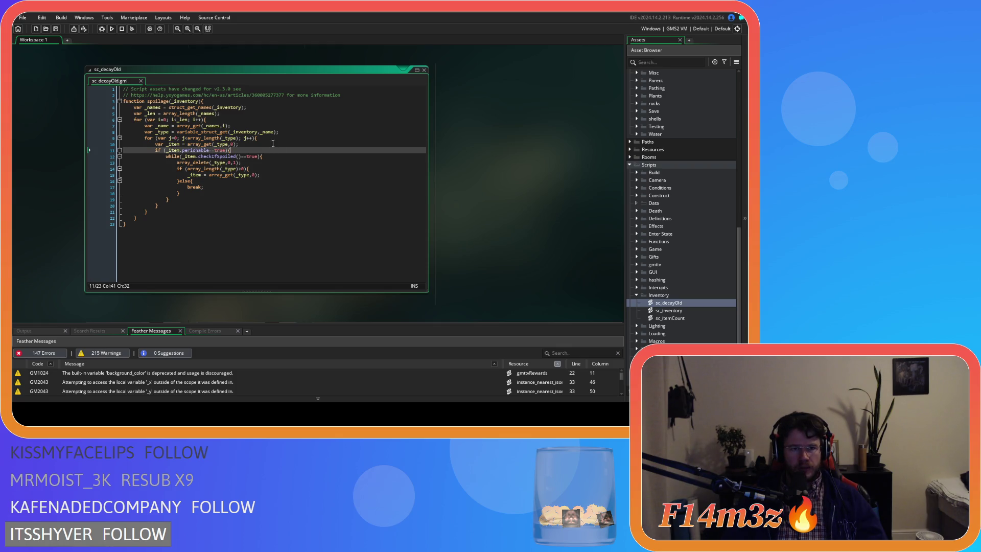
key("Return")
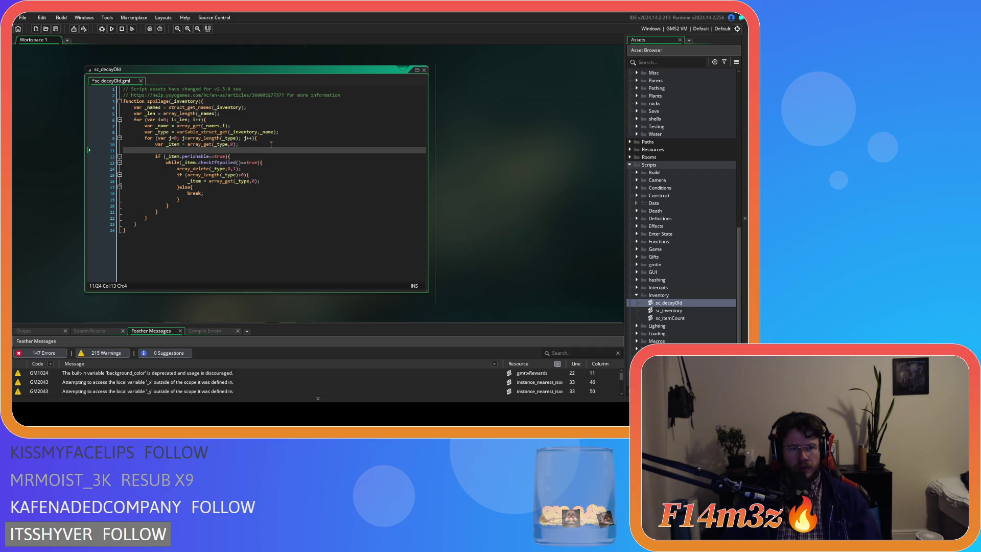
Step: Change the spoiled-item while loop into an if statement and save the script
key("BackSpace")
key("BackSpace")
key("BackSpace")
left_click(258, 149)
key("Return")
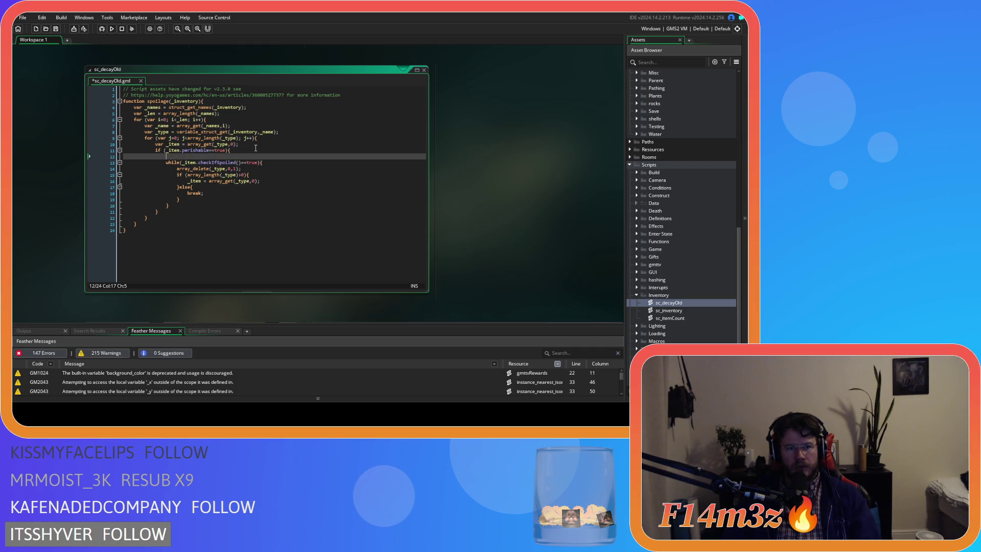
left_click(290, 161)
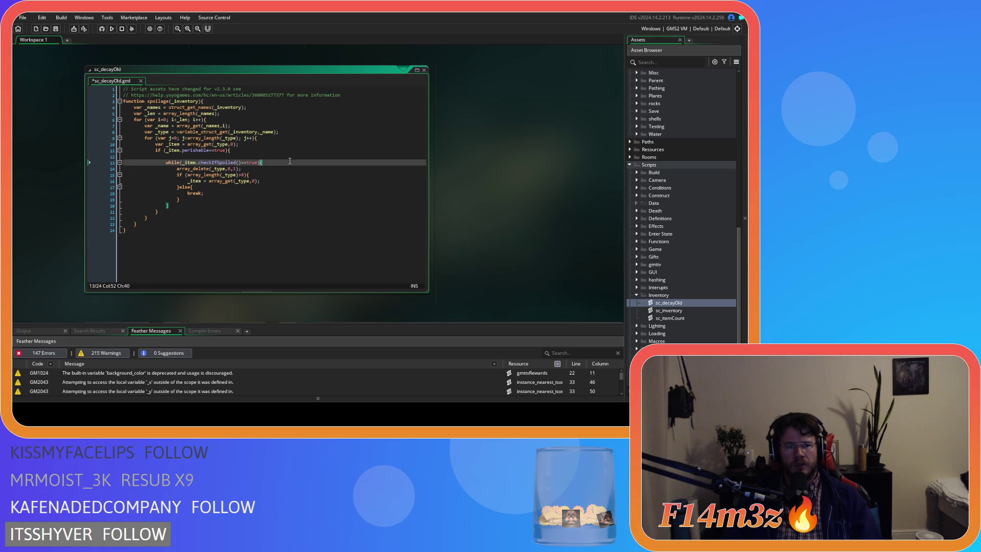
double_click(172, 161)
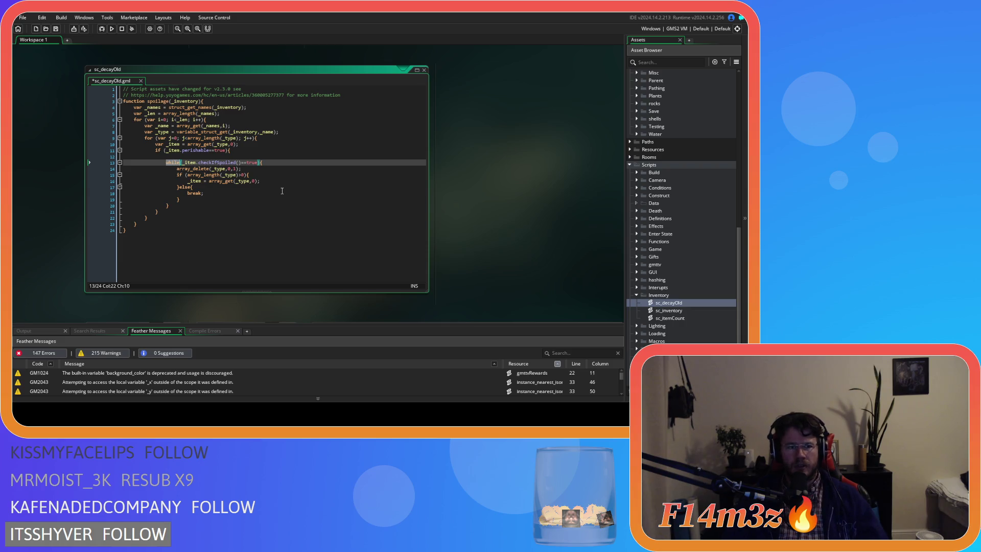
type("if")
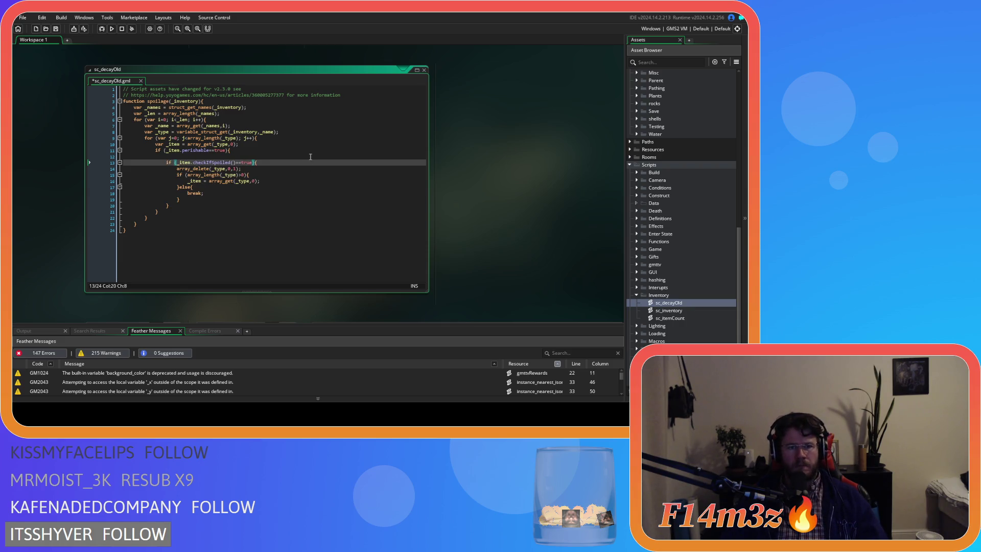
key("ctrl+s")
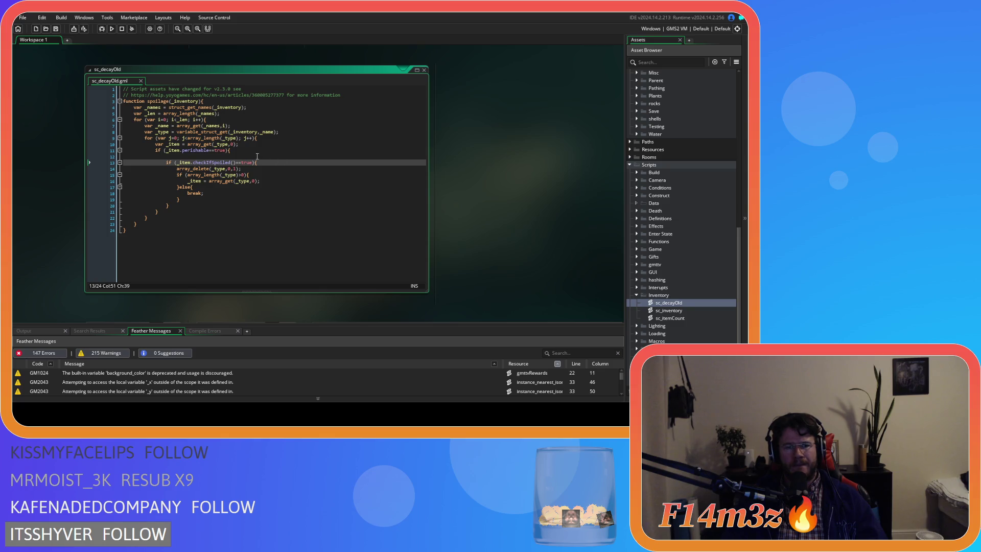
Step: Change array_delete(_type,0,1) to array_delete(_type,j,1) and delete the leftover if/else block below
left_click(240, 156)
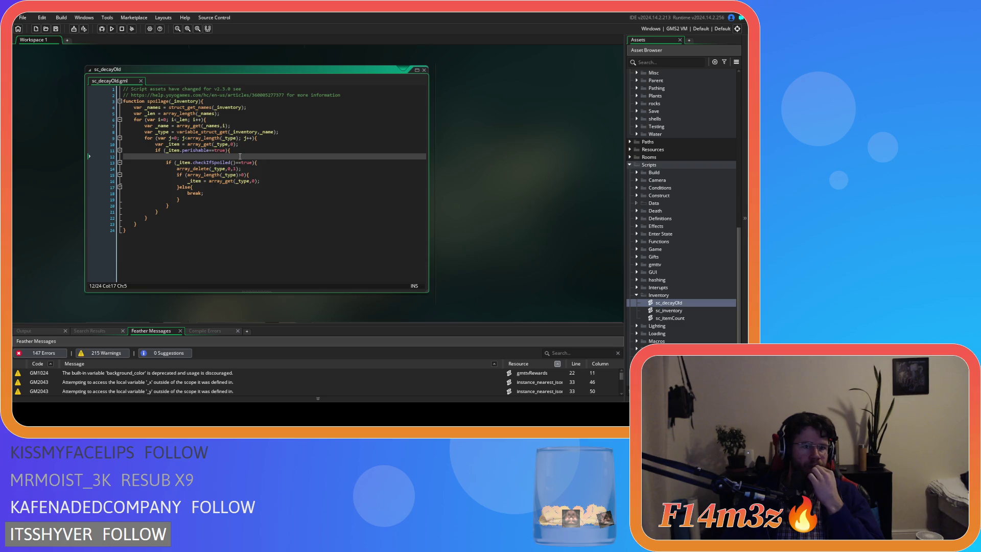
left_click(228, 169)
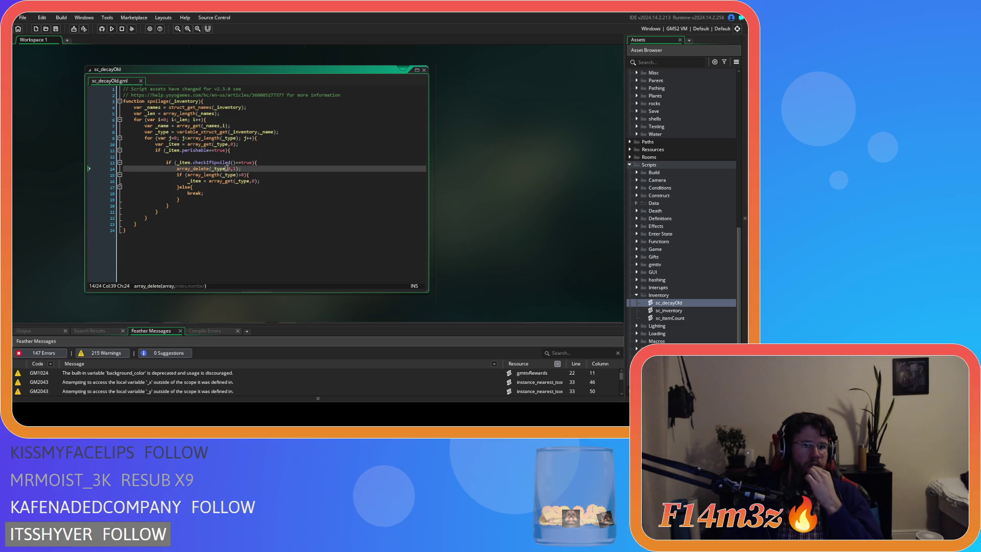
left_click_drag(227, 169, 231, 170)
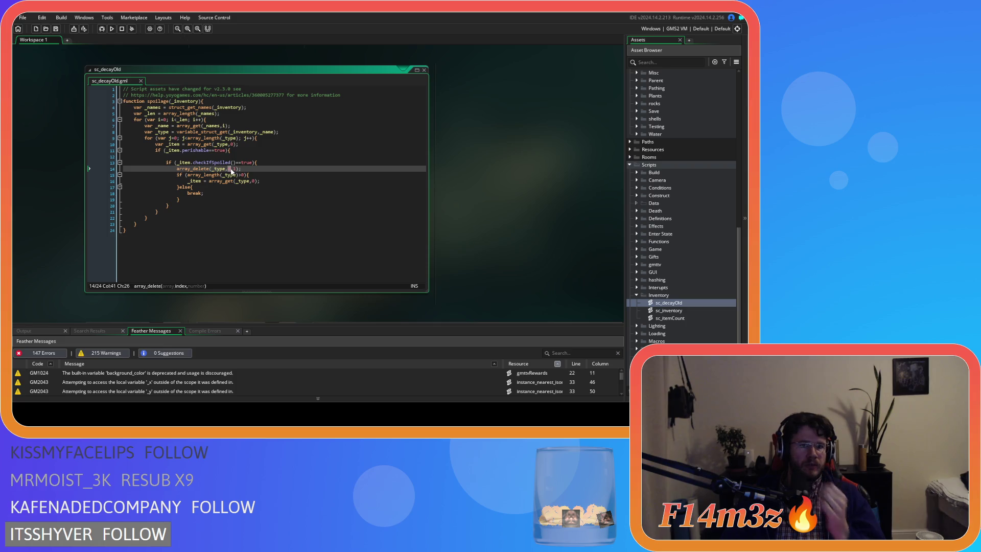
type("j")
left_click(247, 169)
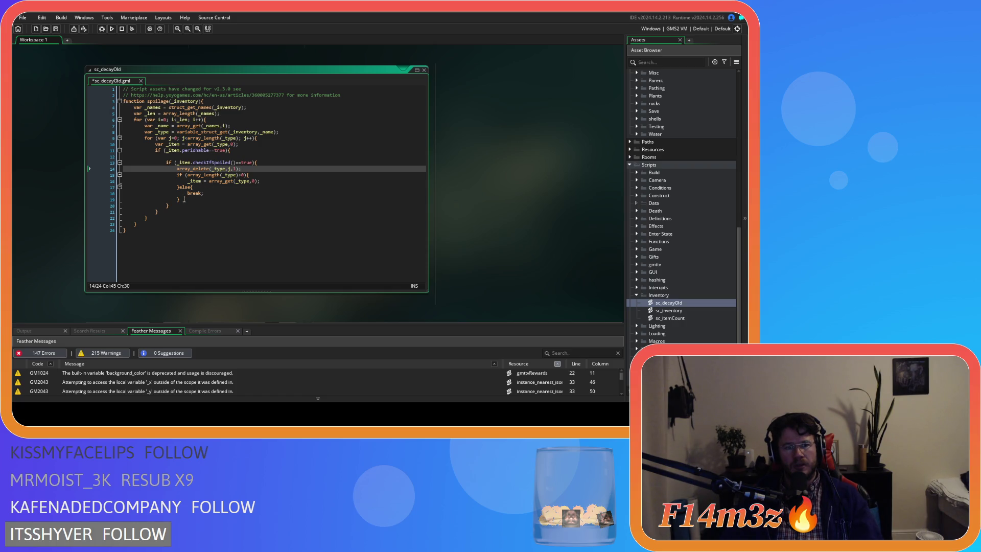
left_click_drag(184, 200, 174, 174)
key("BackSpace")
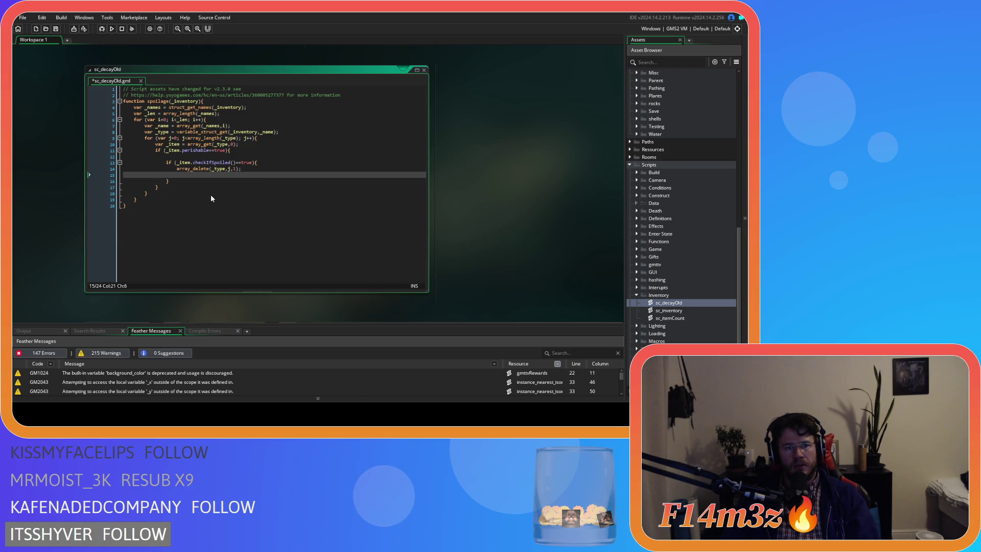
Step: Add j--; on the line after array_delete(_type,j,1) and save the script
type("j-")
type("-=")
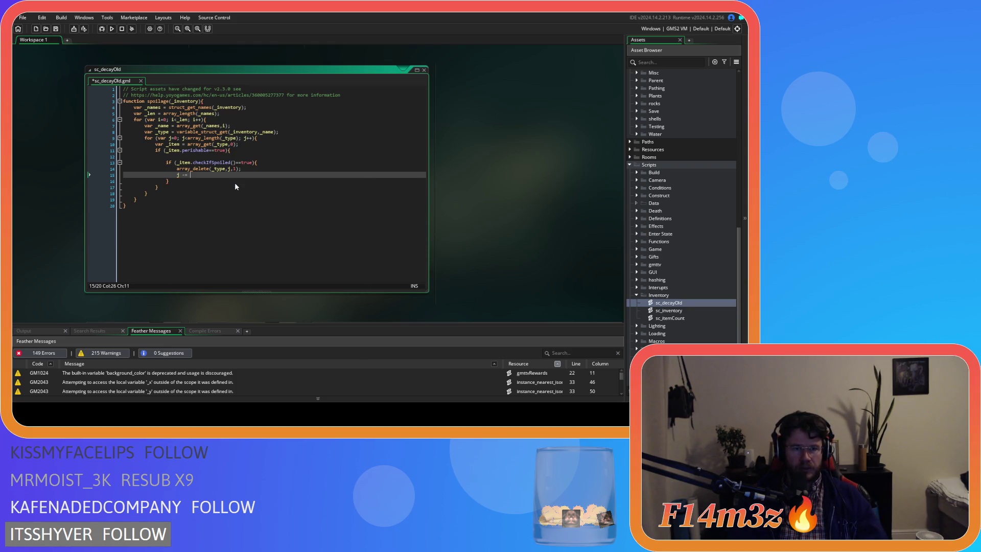
key("BackSpace")
key("BackSpace")
key("BackSpace")
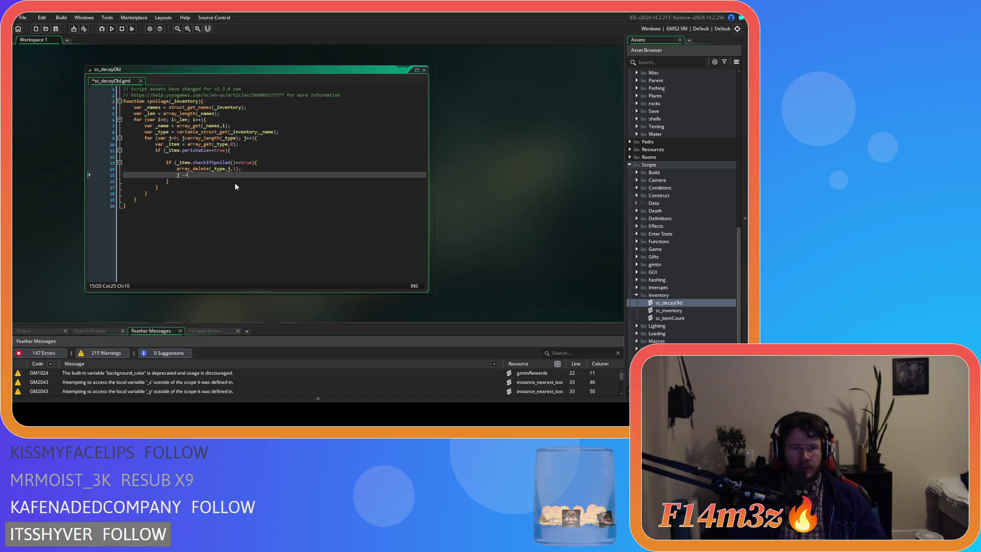
type("-")
key("BackSpace")
left_click(285, 169)
key("ctrl+s")
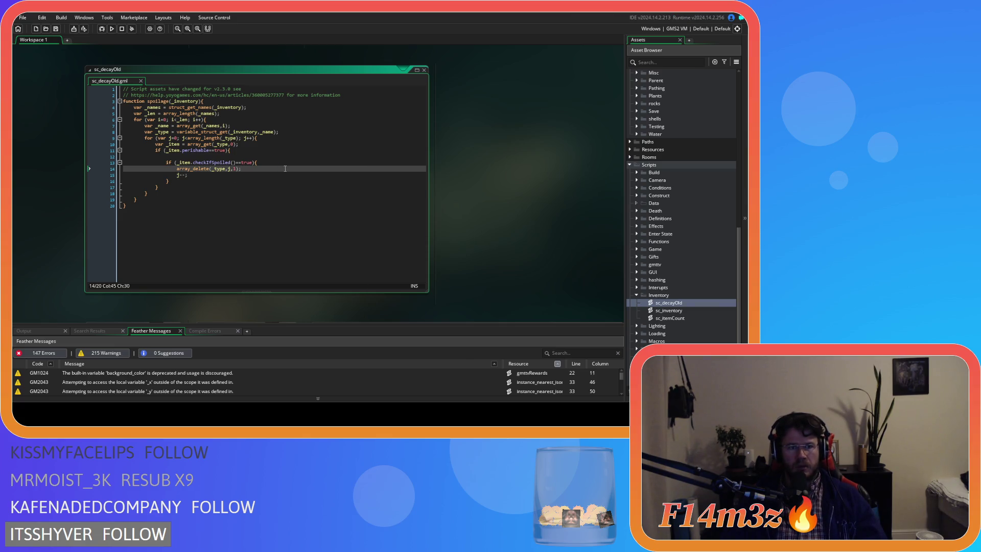
left_click(255, 183)
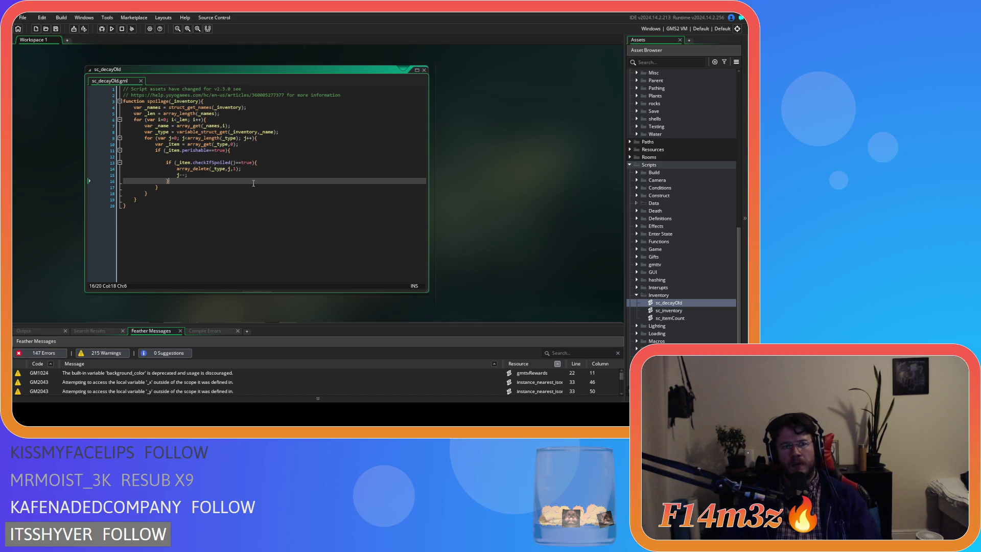
left_click(217, 156)
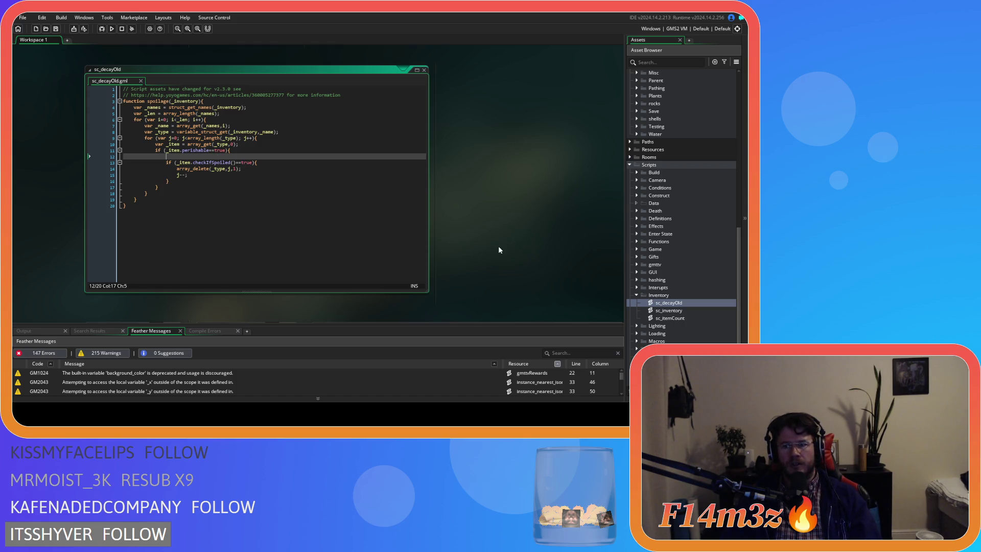
Step: In sc_inventory, cut the temperature decay if-block, delete the decay function, and save
scroll(667, 294, "down", 2)
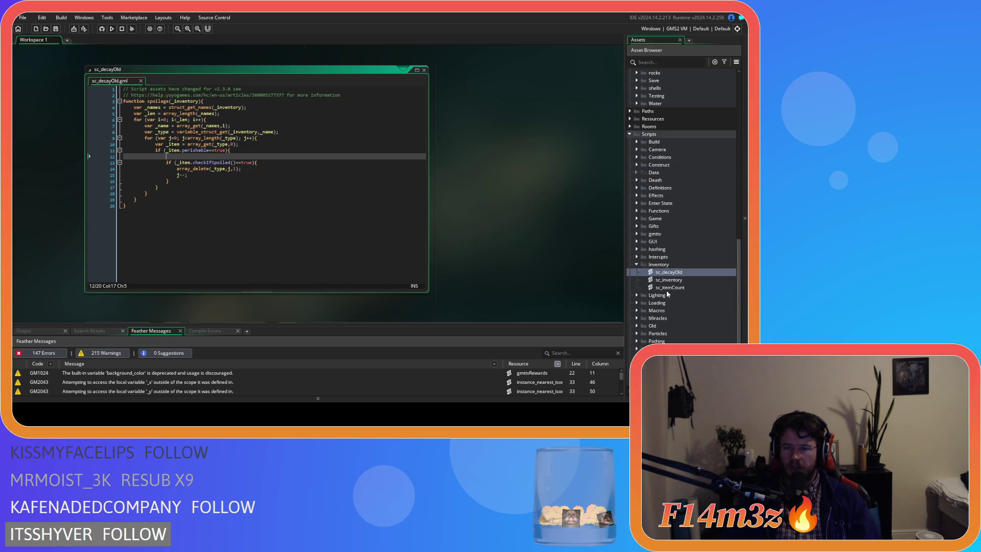
double_click(669, 280)
left_click(232, 182)
left_click_drag(182, 189, 167, 170)
key("ctrl+c")
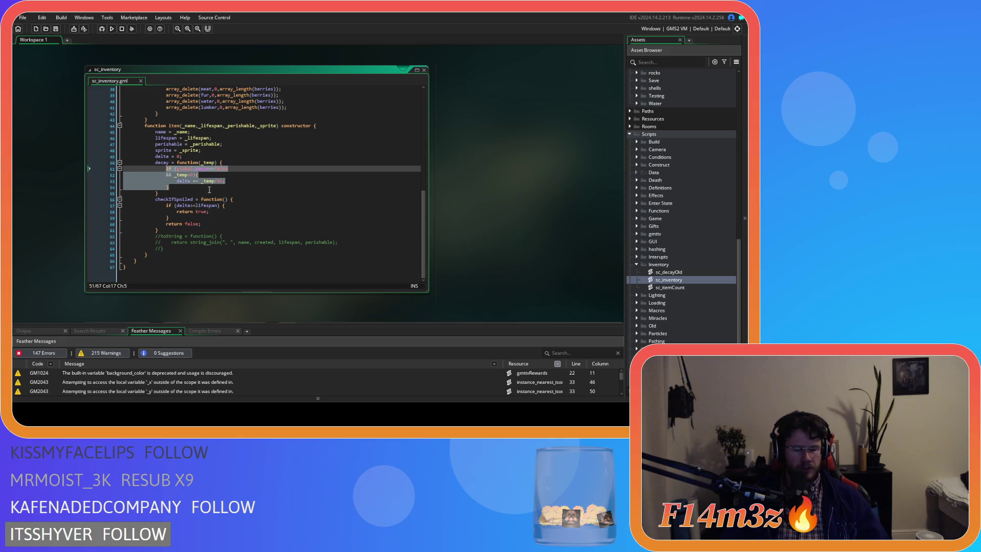
key("Delete")
left_click_drag(90, 195, 90, 181)
key("BackSpace")
key("BackSpace")
key("ctrl+s")
Step: Reopen the sc_decayOld script from the Asset Browser
scroll(497, 252, "up", 2)
scroll(510, 252, "down", 5)
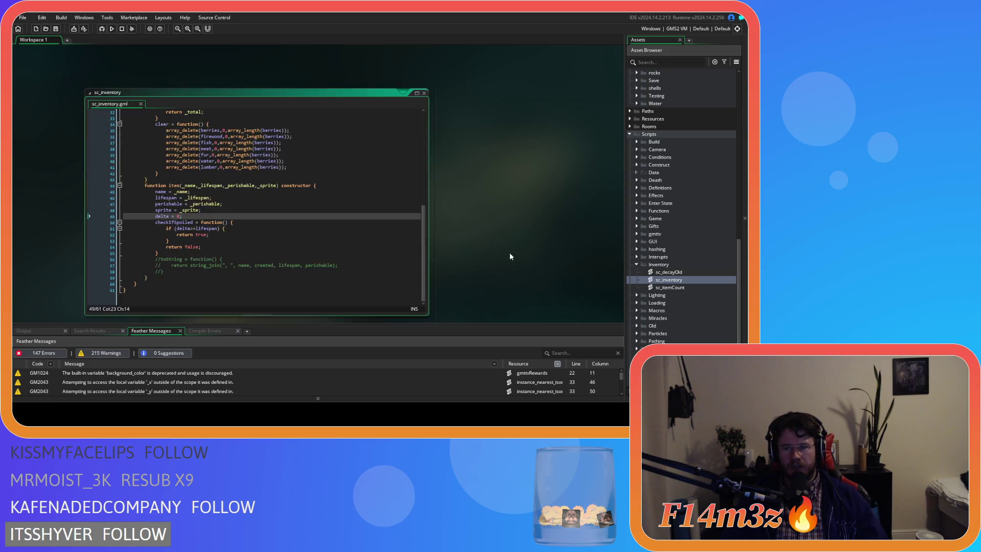
double_click(680, 272)
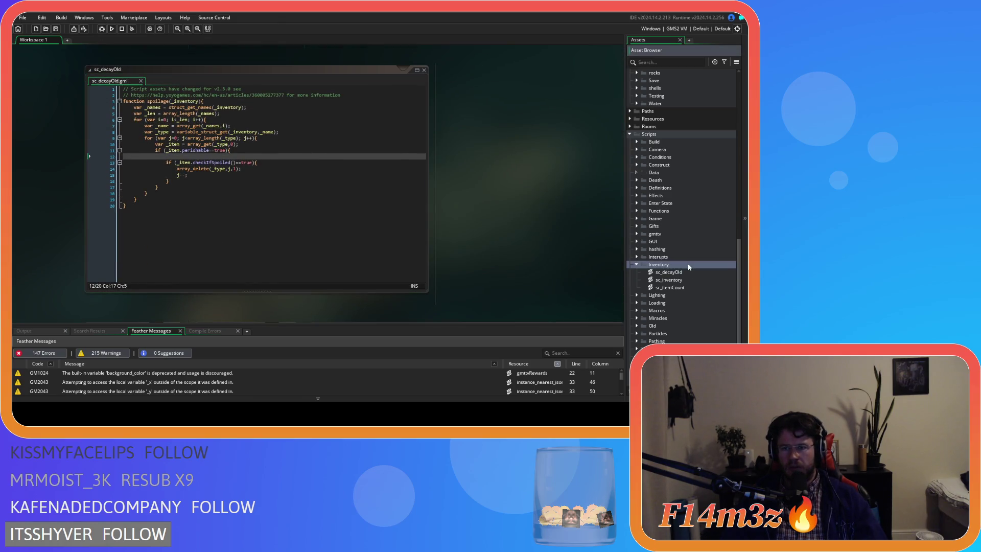
Step: Rename the sc_decayOld script to sc_spoilage
key("F2")
type("spoilage")
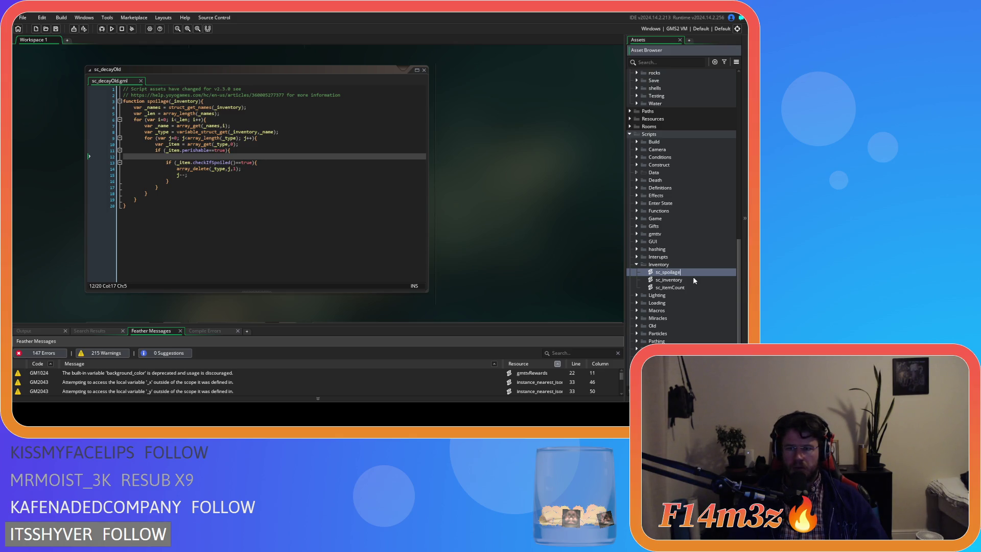
key("Return")
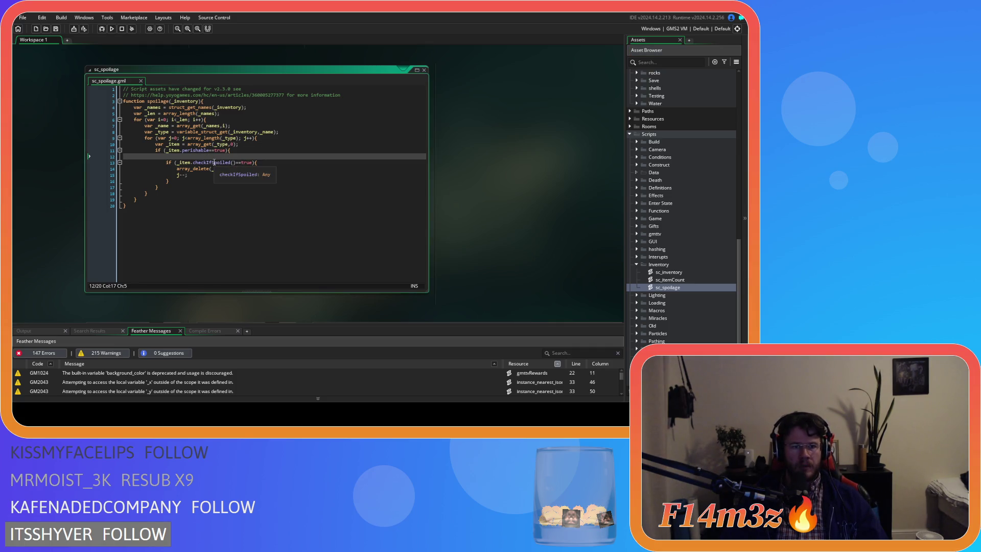
Step: Paste the decay block, add a _temp parameter, prefix delta with _item., and save
key("ctrl+v")
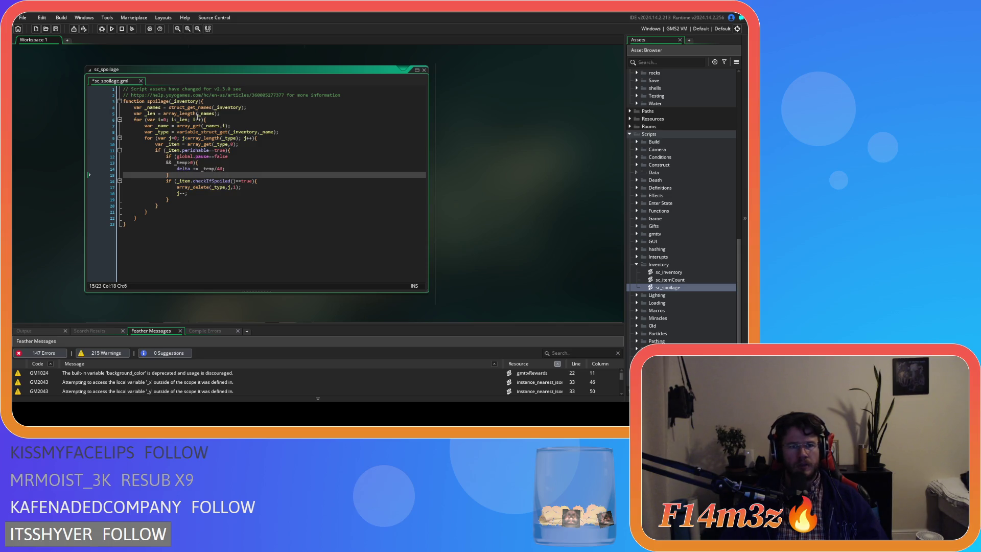
left_click(200, 101)
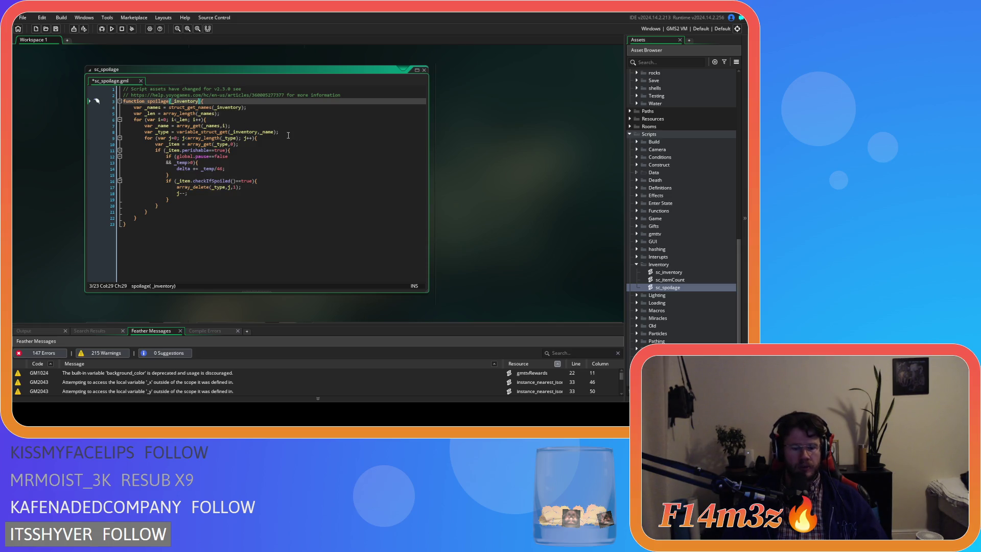
type(", ")
type("_temp")
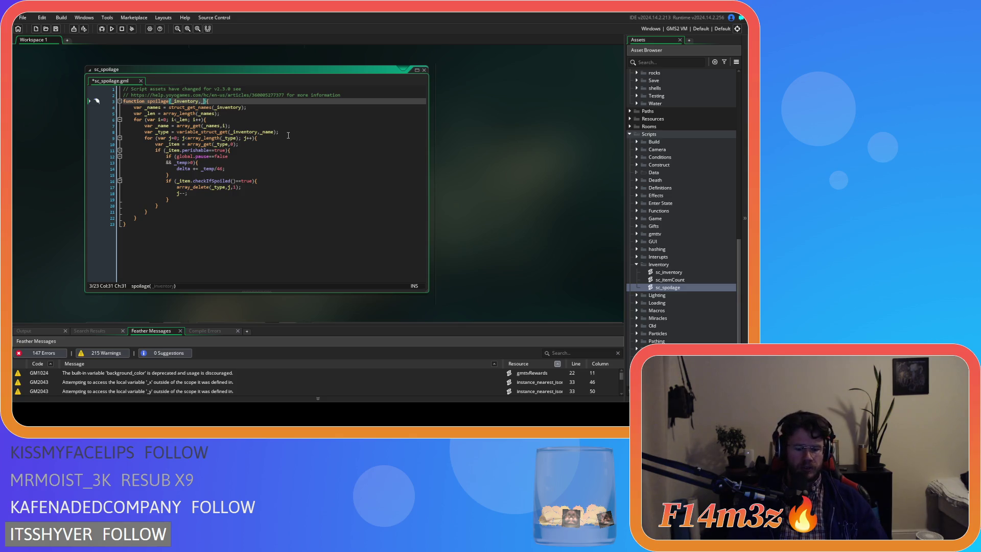
left_click(212, 175)
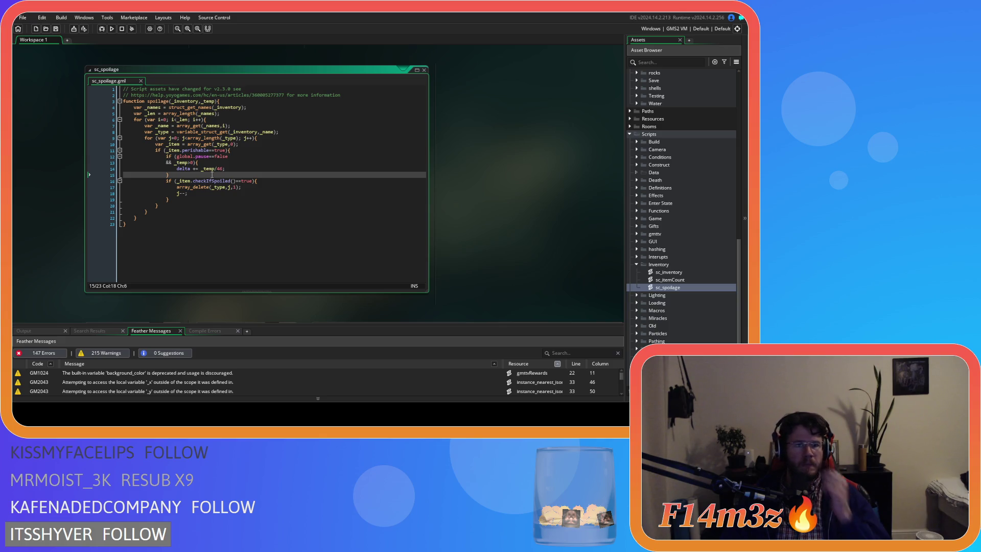
double_click(185, 170)
type("_item.")
left_click(219, 206)
key("ctrl+s")
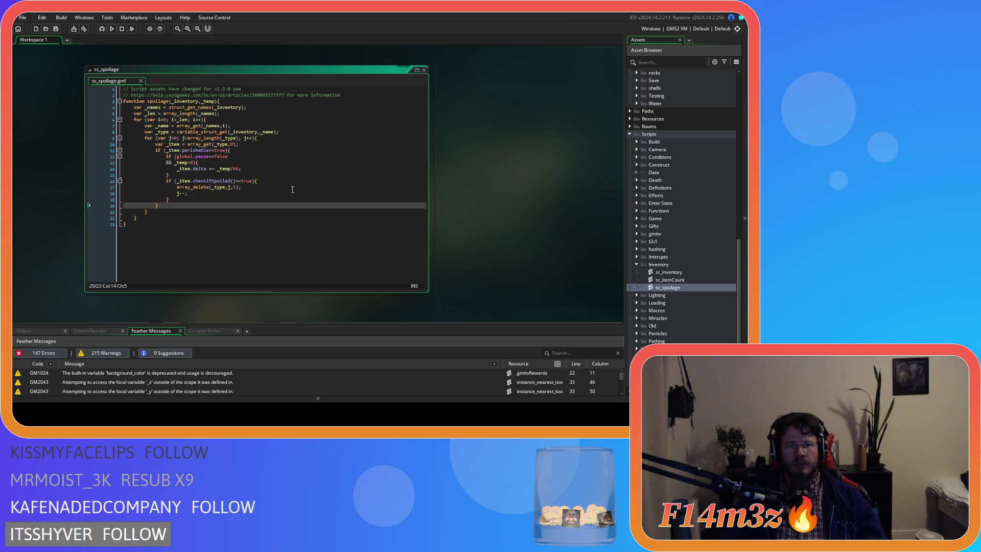
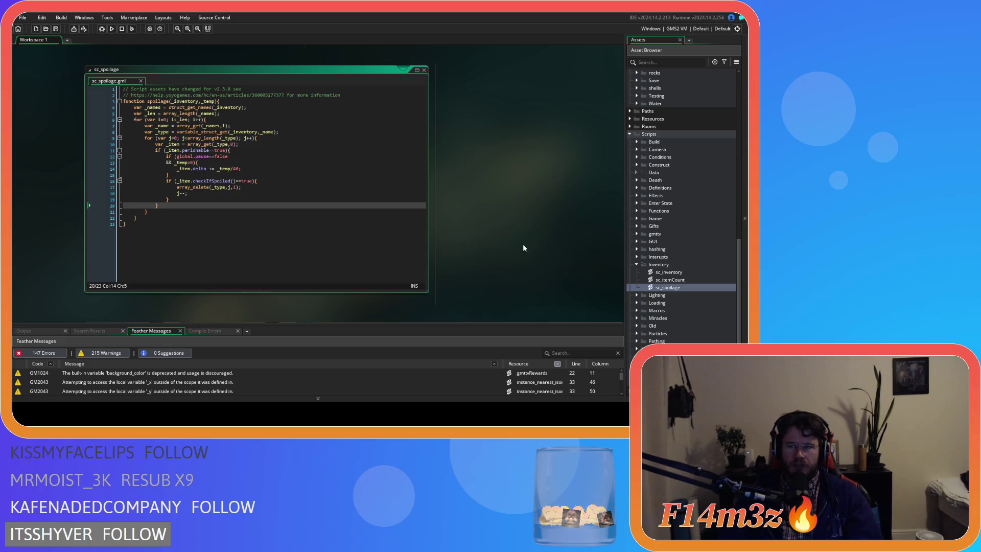
Step: Scroll past the ob_controller editors and open the ob_human object from Objects > Animal > Human
scroll(520, 241, "down", 10)
scroll(534, 263, "up", 5)
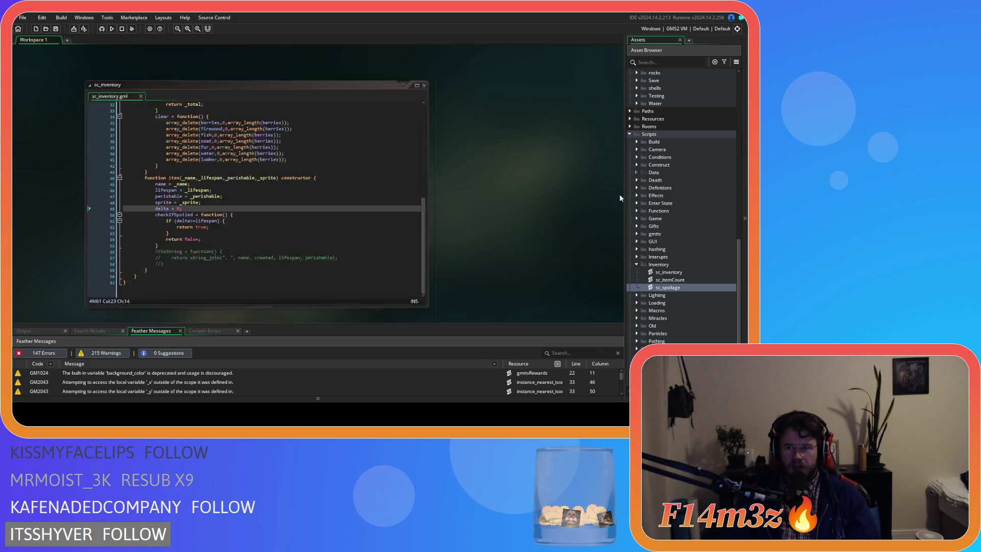
scroll(618, 195, "down", 3)
scroll(235, 249, "down", 2)
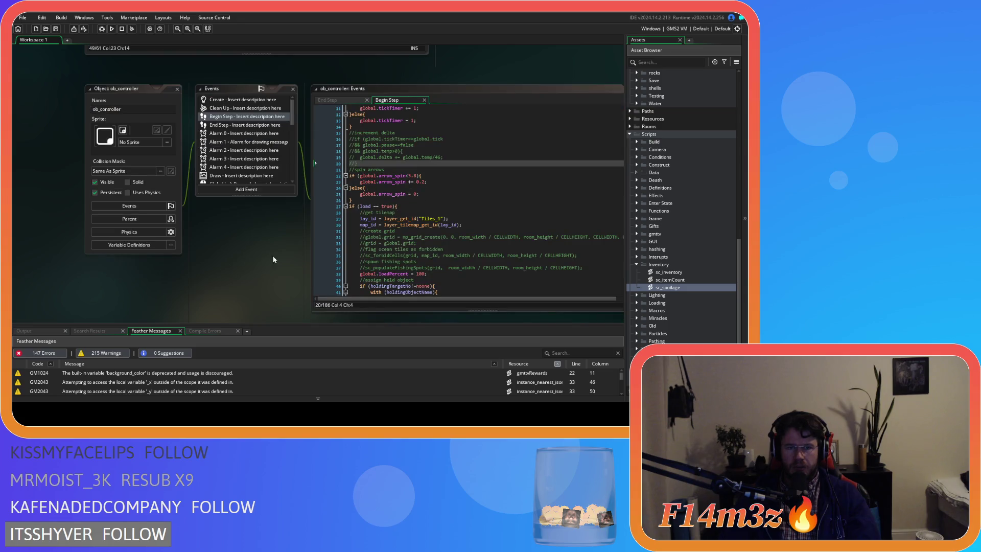
scroll(683, 192, "up", 15)
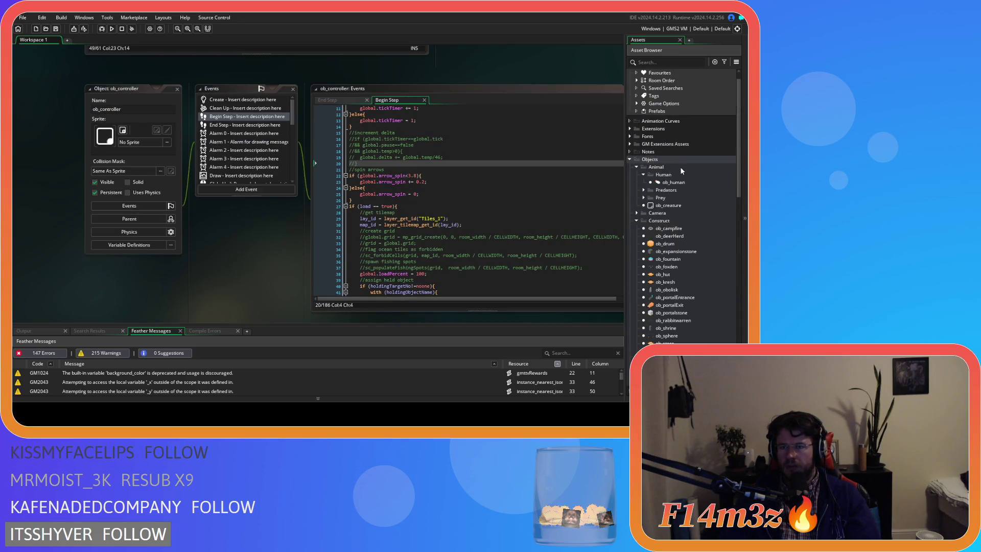
left_click(684, 184)
double_click(683, 184)
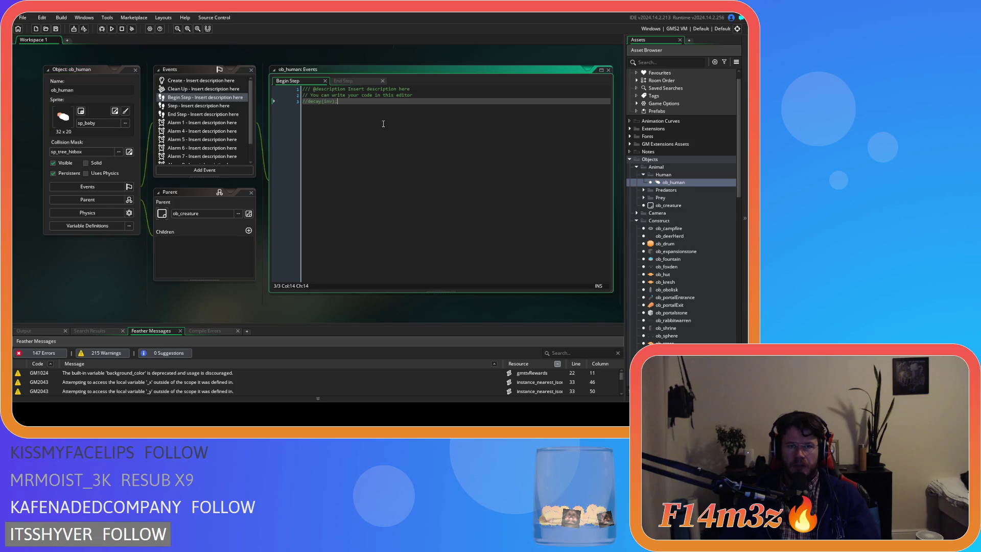
Step: Replace the commented-out //decay(inv); line with spoilage(inv,_temp)
key("shift+Home")
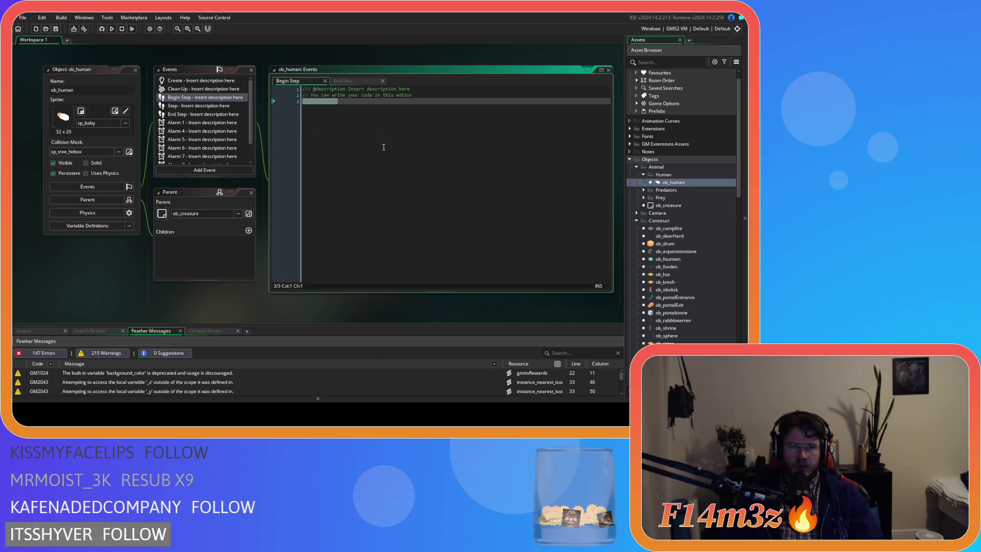
type("spoil")
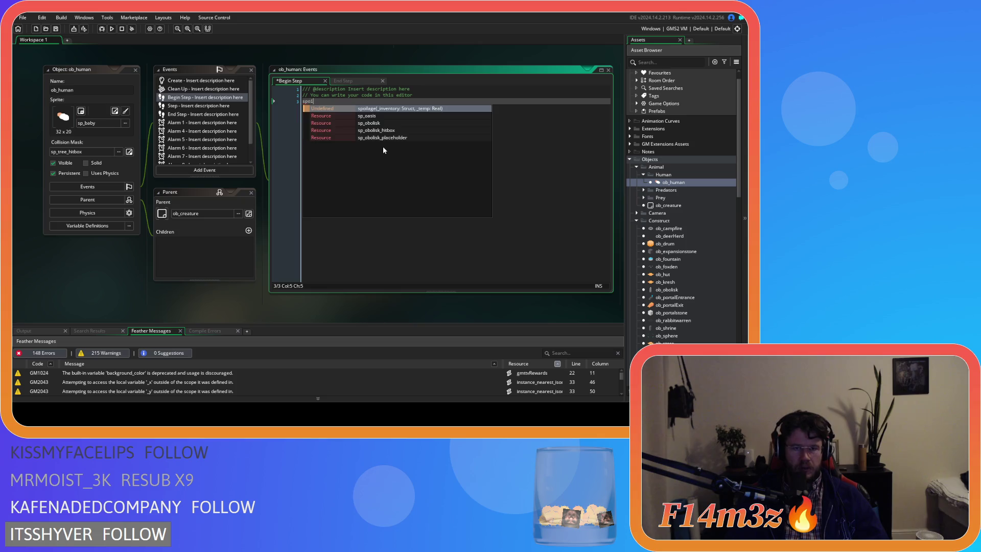
key("Return")
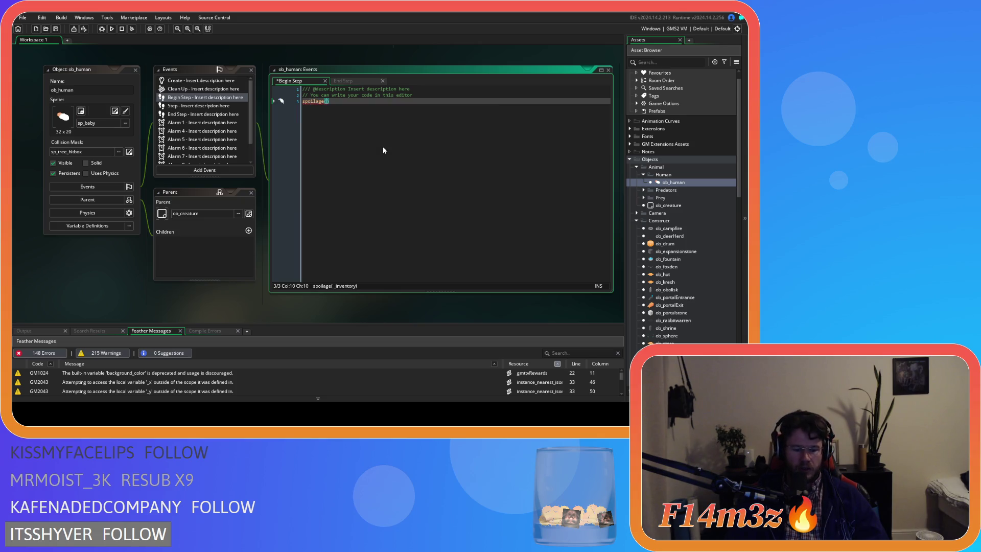
type("inv,")
type("global")
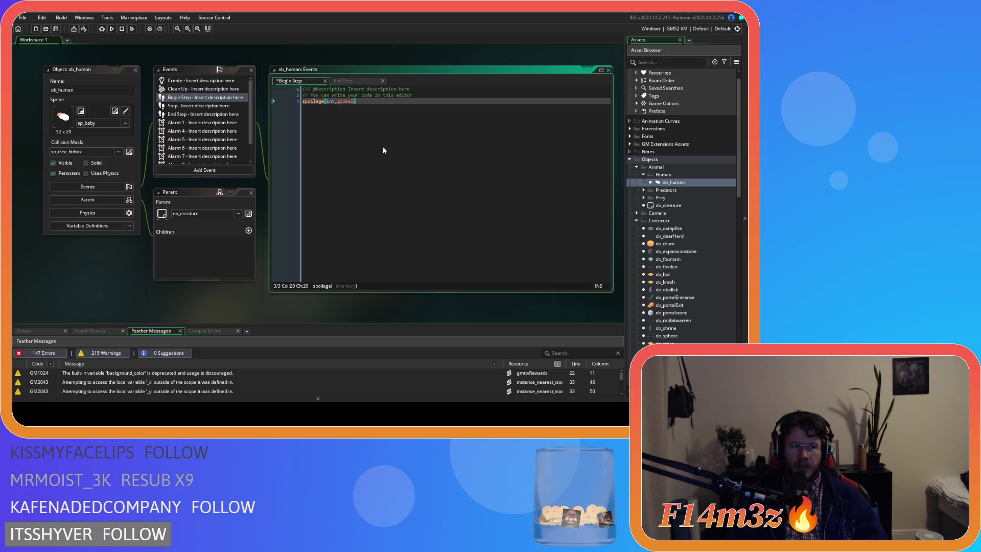
key("BackSpace")
key("BackSpace")
key("BackSpace")
type("_temp)")
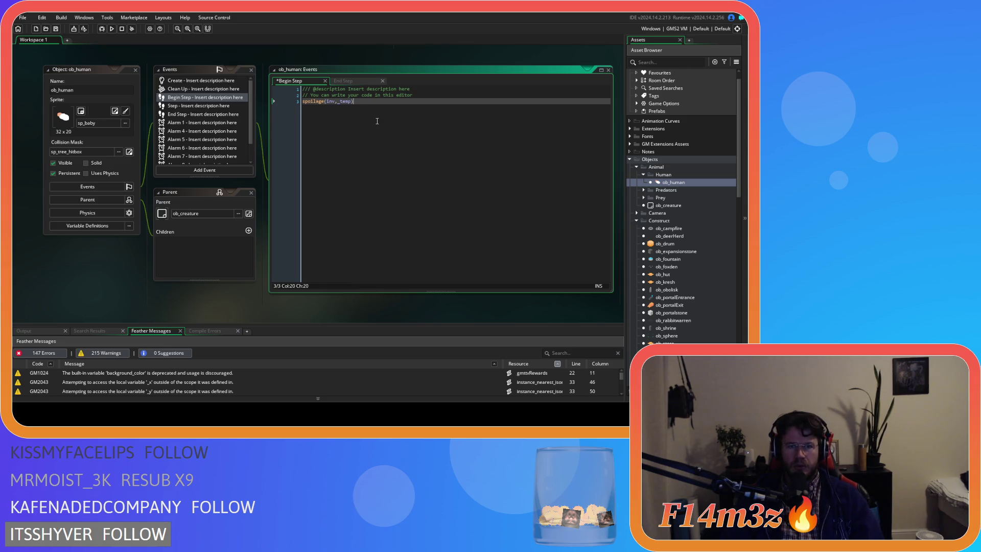
Step: Declare var _temp on a new line above the spoilage call
key("Home")
key("Return")
key("Up")
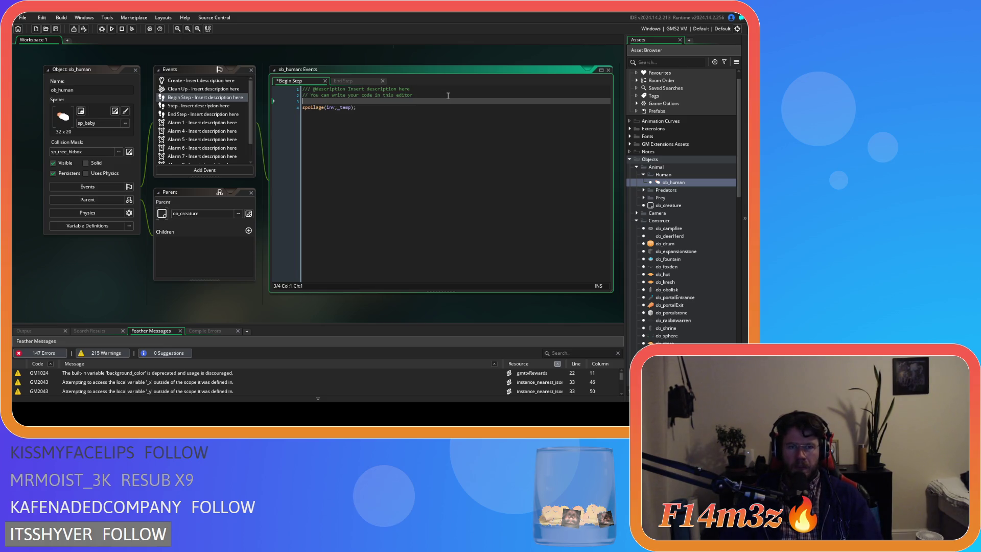
type("var _temp = 0;")
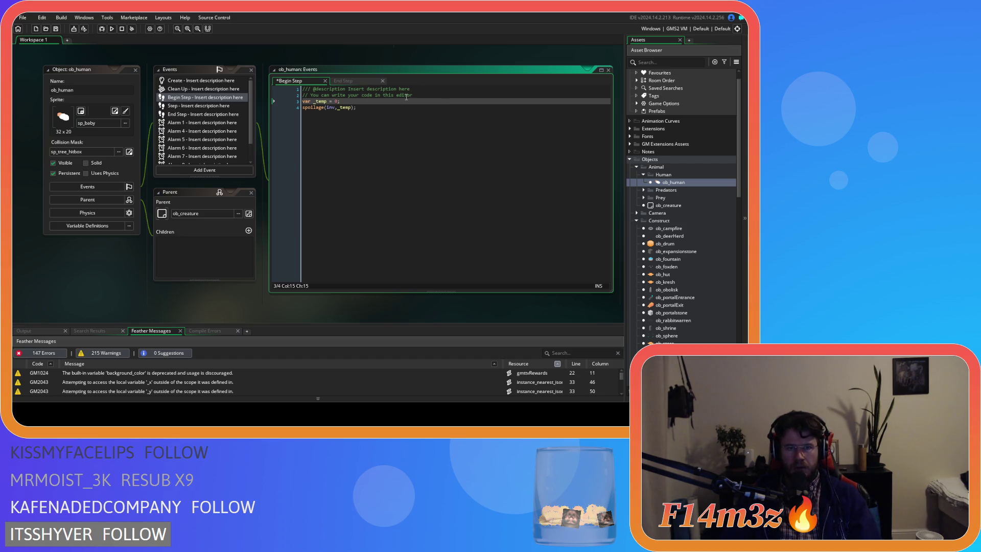
key("Return")
Step: Add an if (inside == true) block that sets _temp to target.temp
type("if ()")
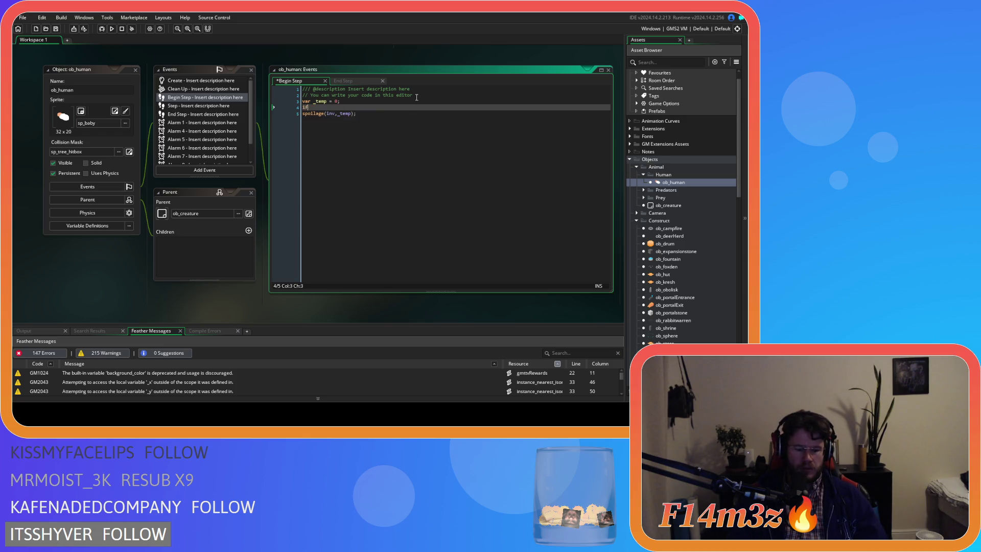
type("ins")
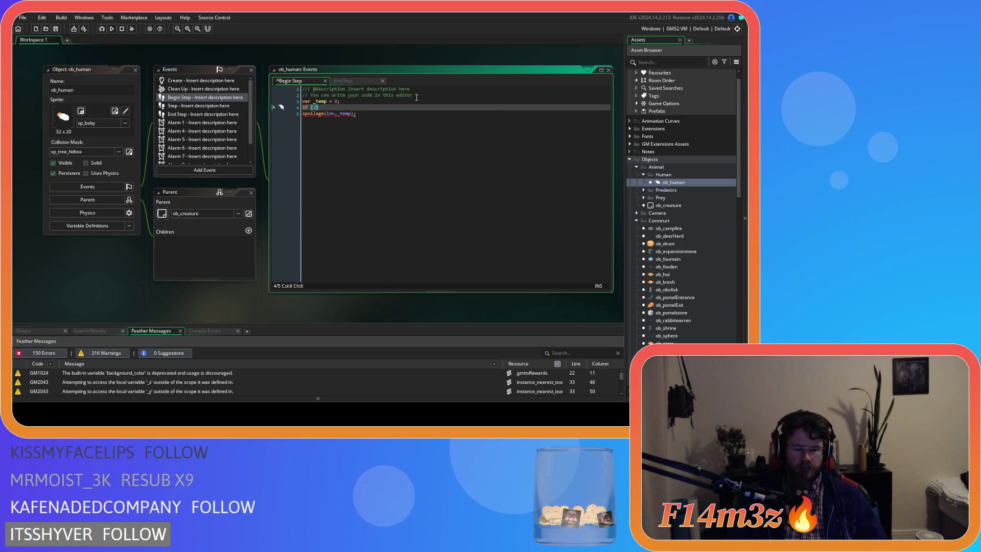
key("Return")
type("true){")
key("Return")
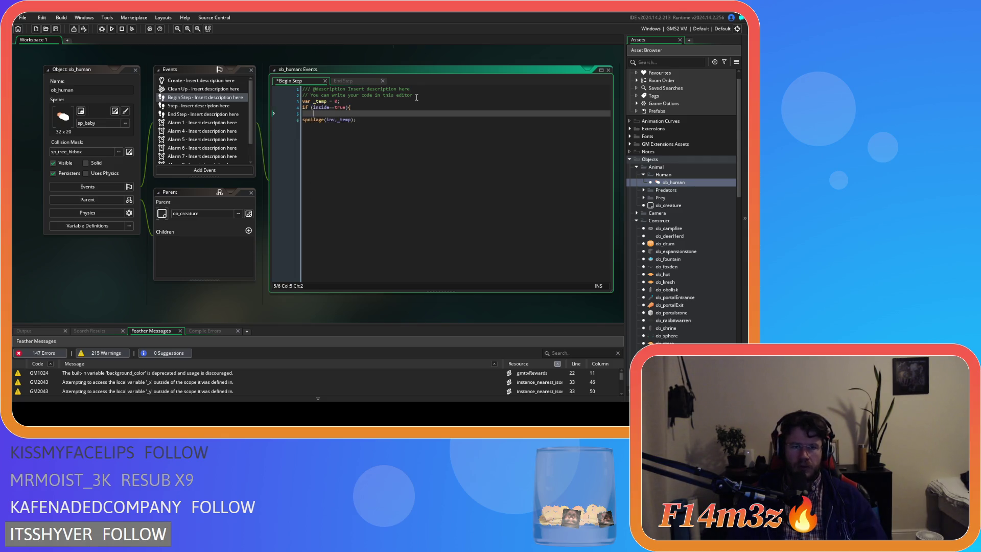
type("_temp = //")
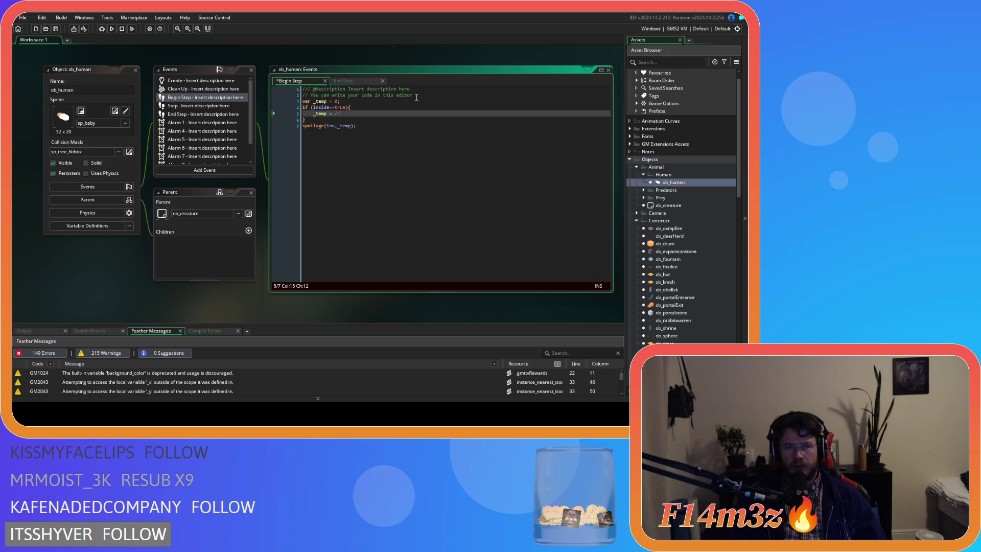
type("target.temp")
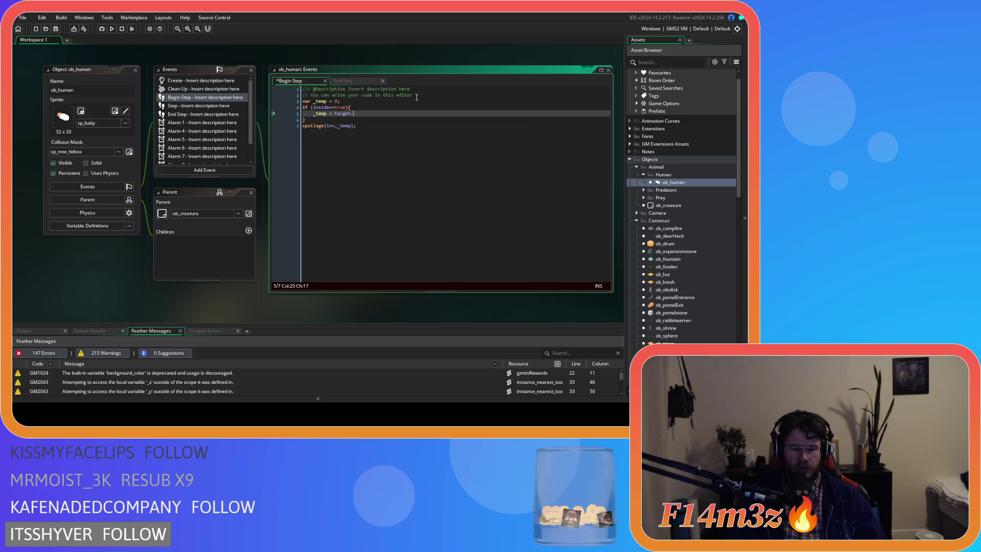
type(";")
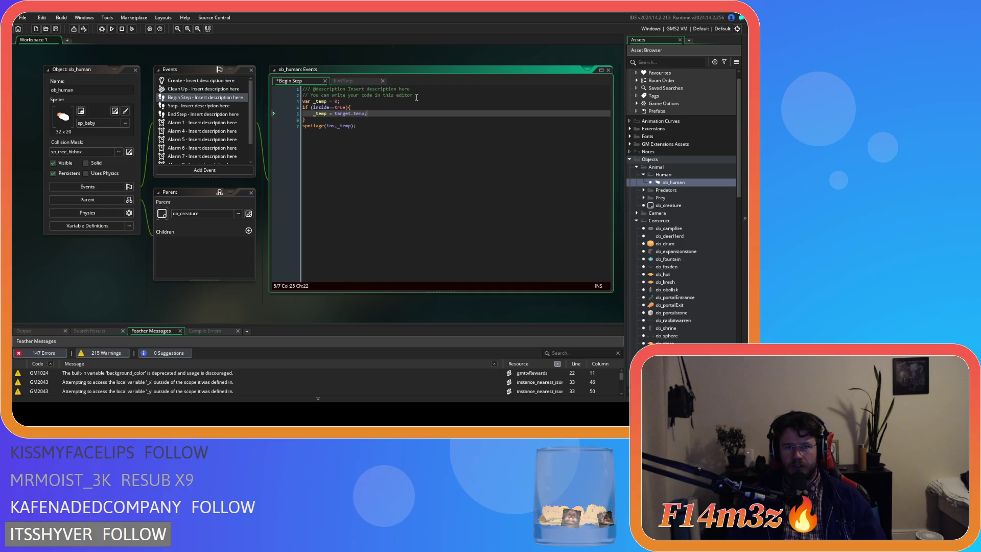
Step: Add an else branch setting _temp = global.temp, and save the Begin Step code
key("Down")
type("se")
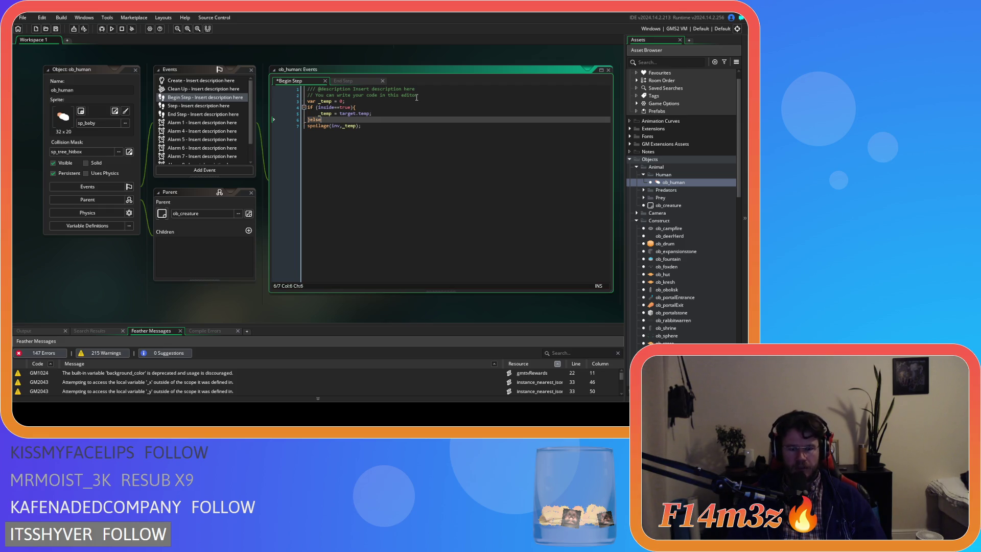
key("Return")
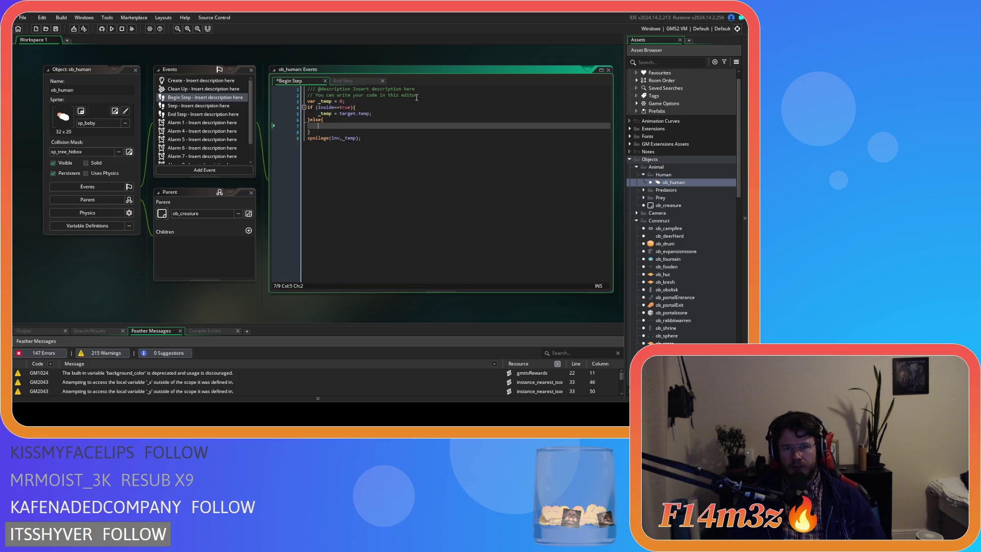
type("global.")
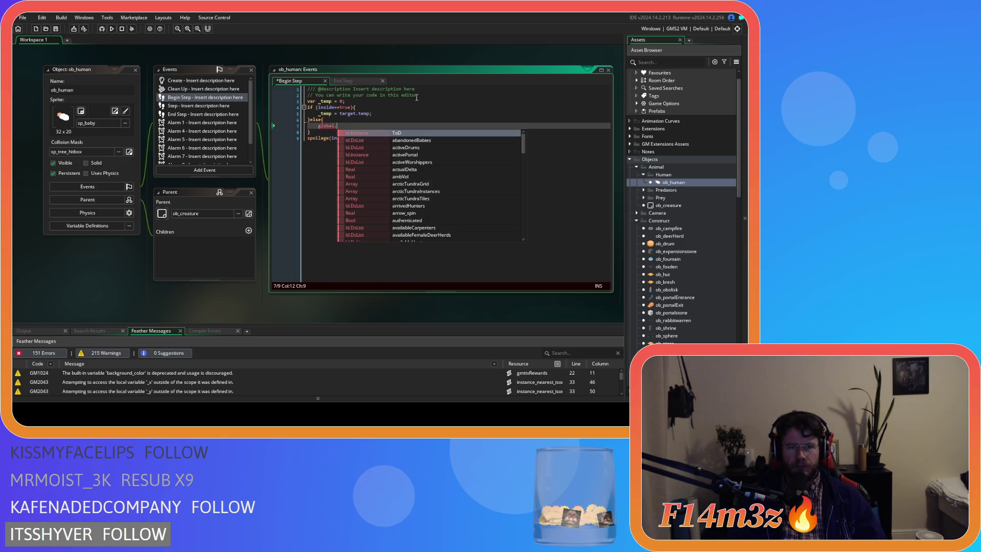
type("temp")
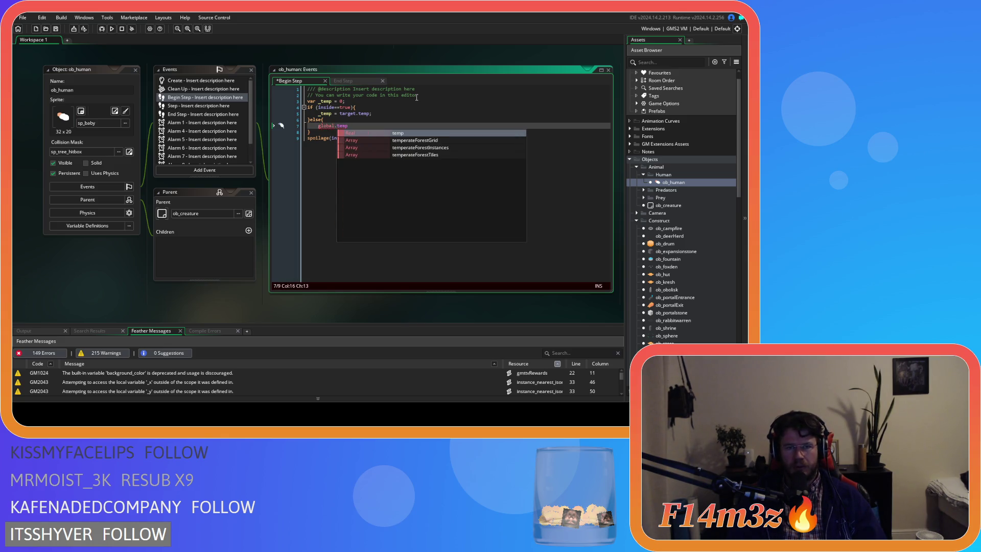
type(";")
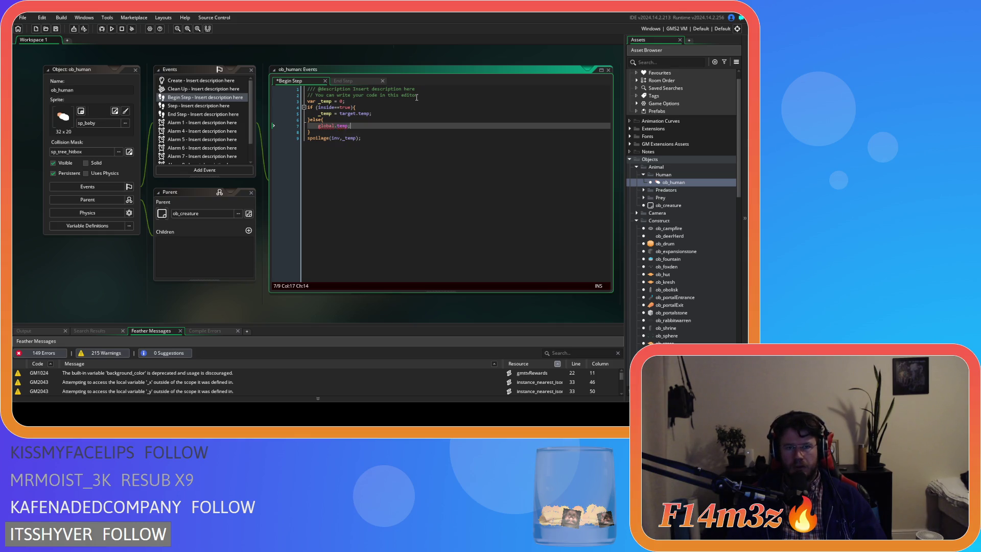
key("Home")
type("_temp =")
key("ctrl+s")
Step: Select the spoilage(inv,_temp); line on line 9 for copying, then open ob_store
left_click(395, 166)
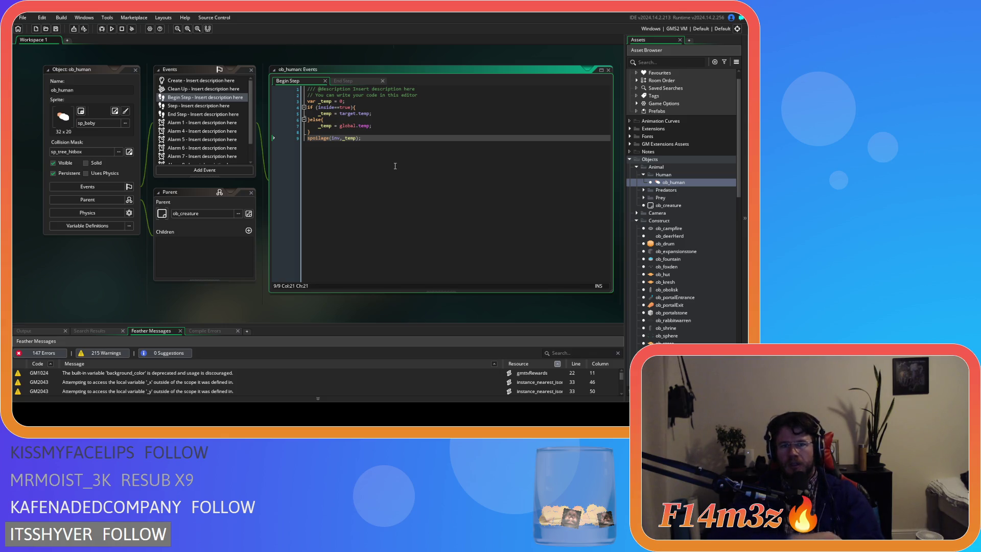
key("shift+Home")
key("ctrl+c")
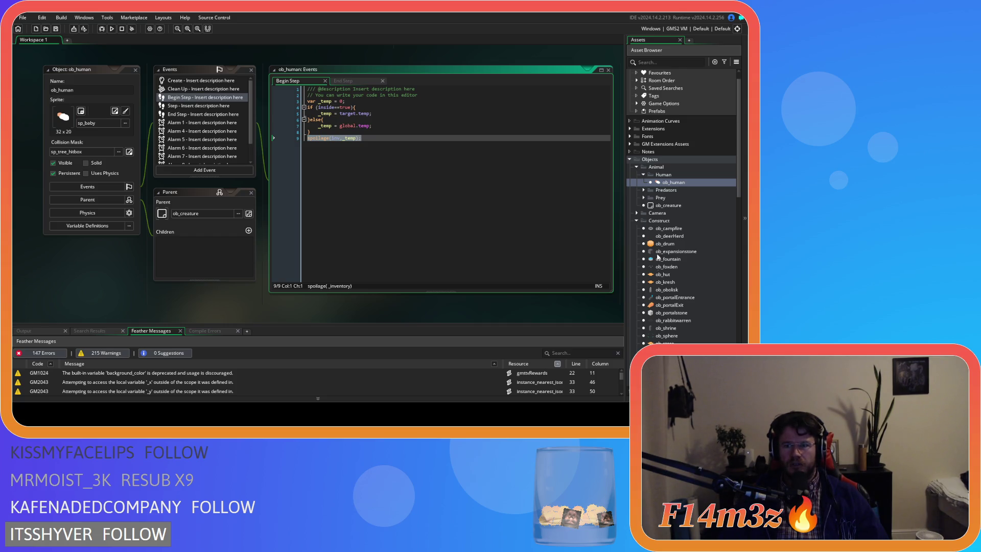
double_click(664, 342)
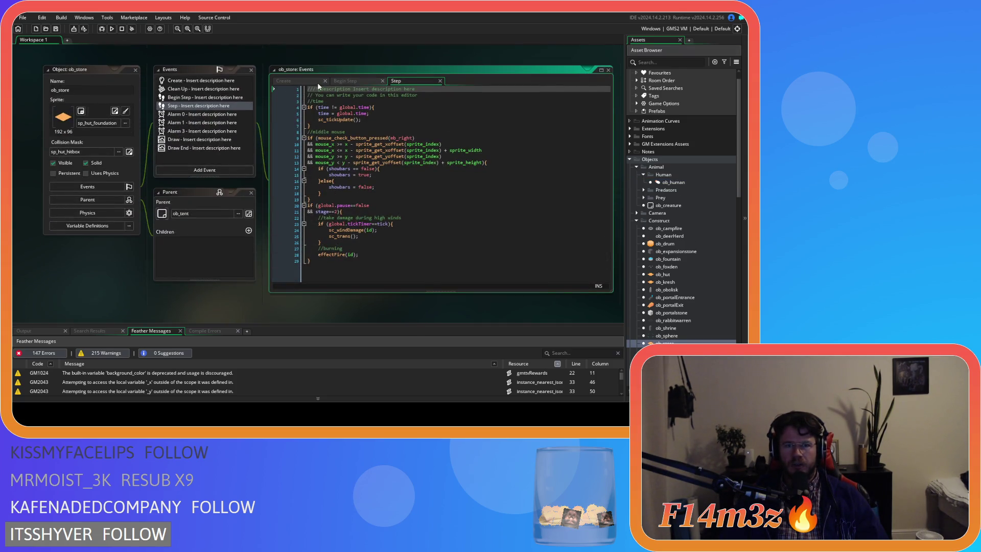
Step: Paste the call into ob_store's Begin Step as spoilage(inv,temp) and save it
left_click(347, 80)
left_click(364, 154)
key("ctrl+v")
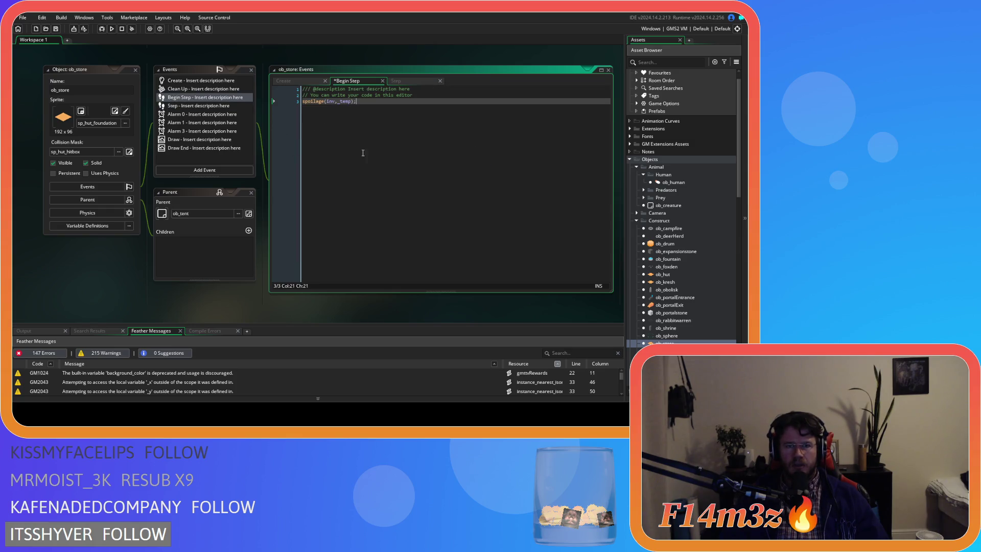
left_click(341, 101)
key("BackSpace")
key("End")
key("ctrl+s")
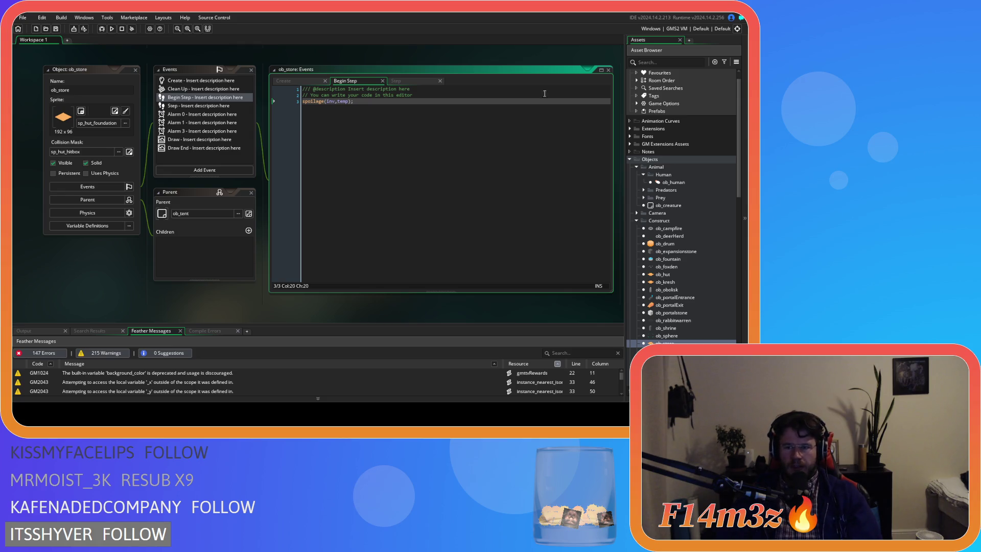
left_click(663, 185)
Step: Search ob_human's Create event code for "new item"
double_click(664, 183)
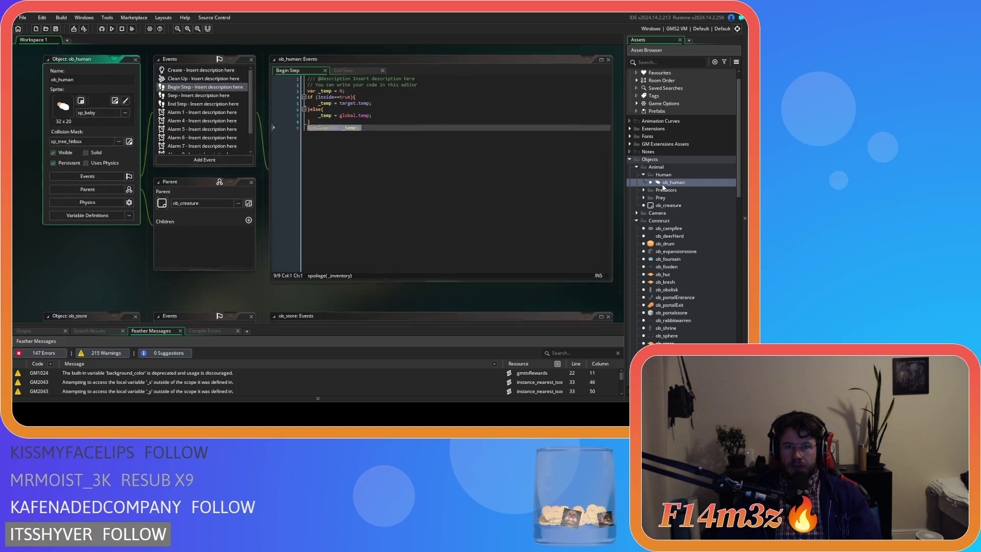
left_click(193, 82)
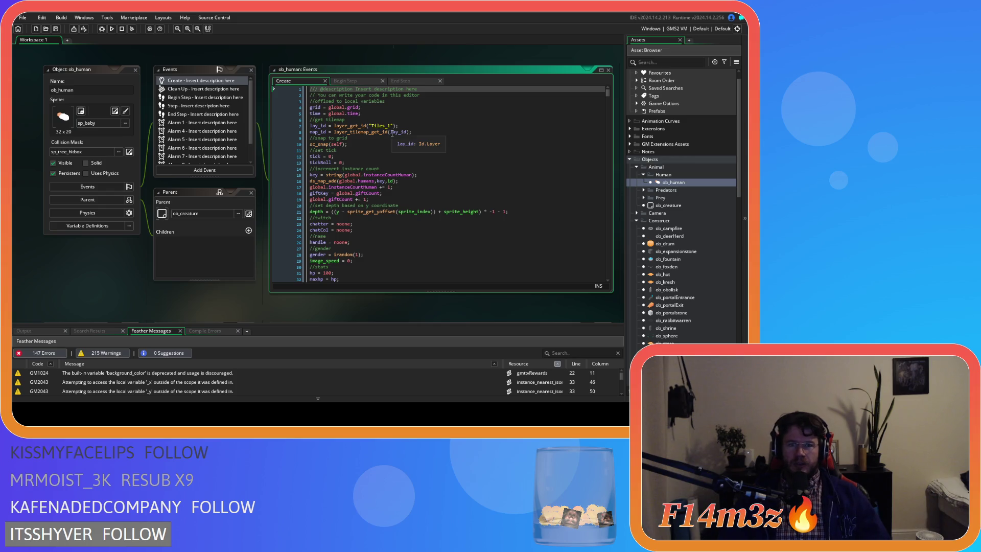
left_click(405, 127)
key("ctrl+f")
type("new item")
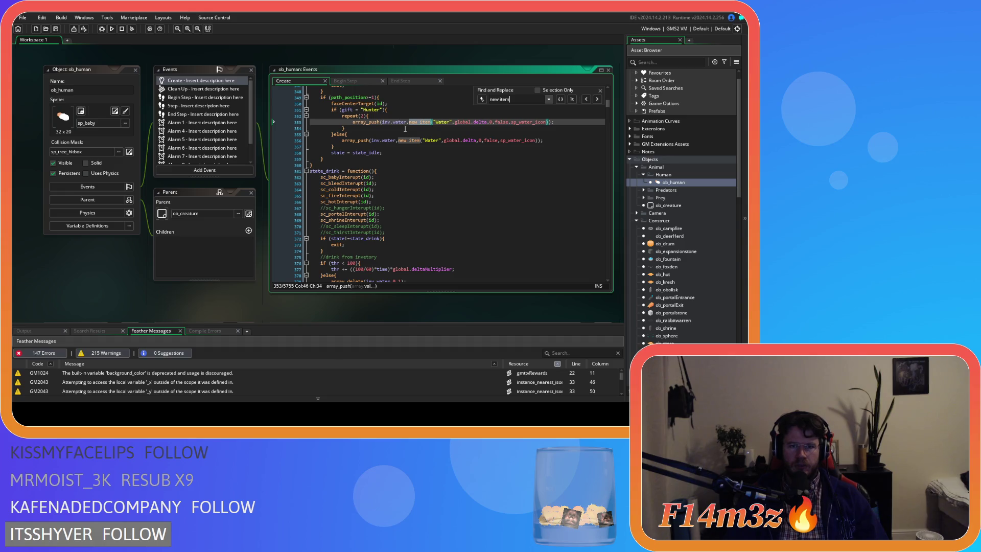
Step: Inspect the first Water call's parameters and try inserting a 0 argument after global.delta
left_click(492, 124)
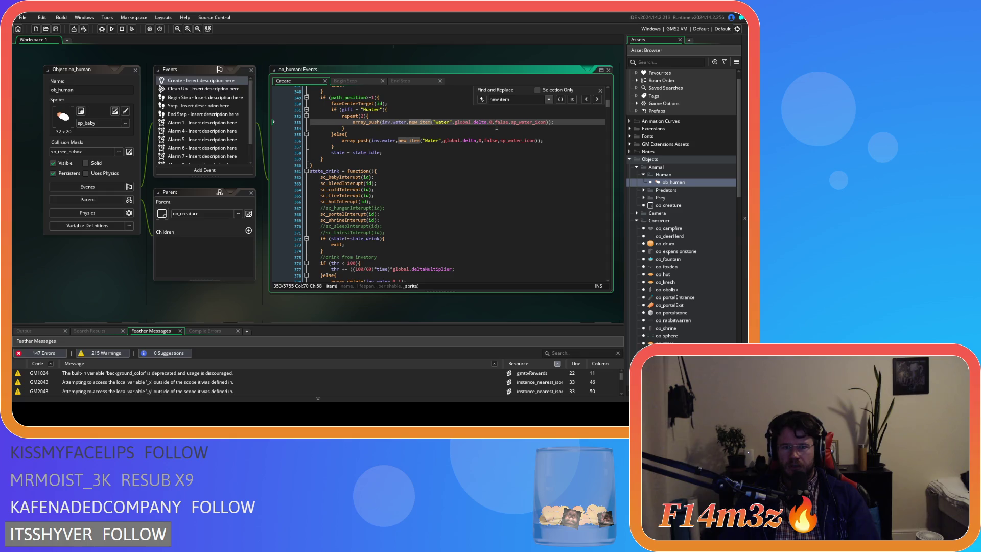
left_click(475, 123)
left_click(535, 123)
left_click(479, 140)
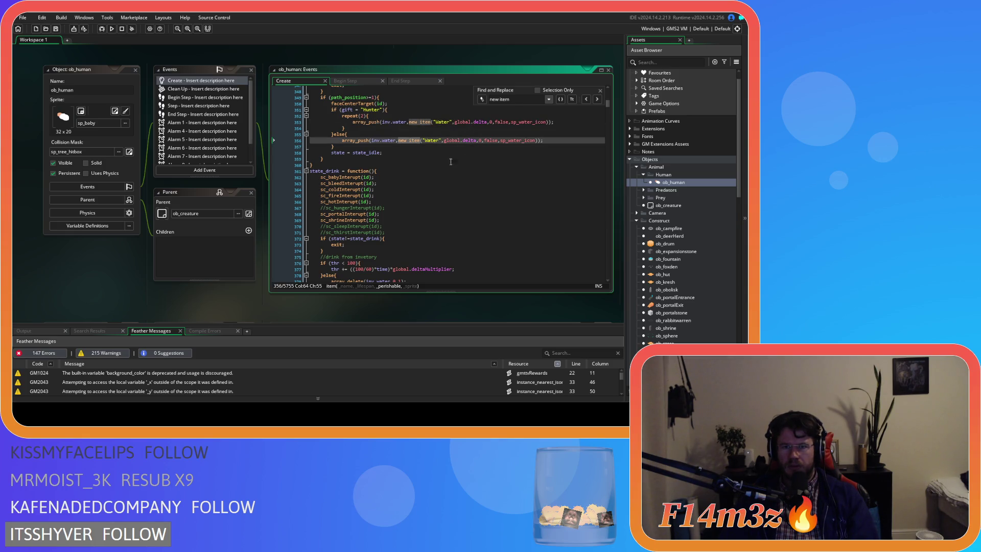
left_click(451, 123)
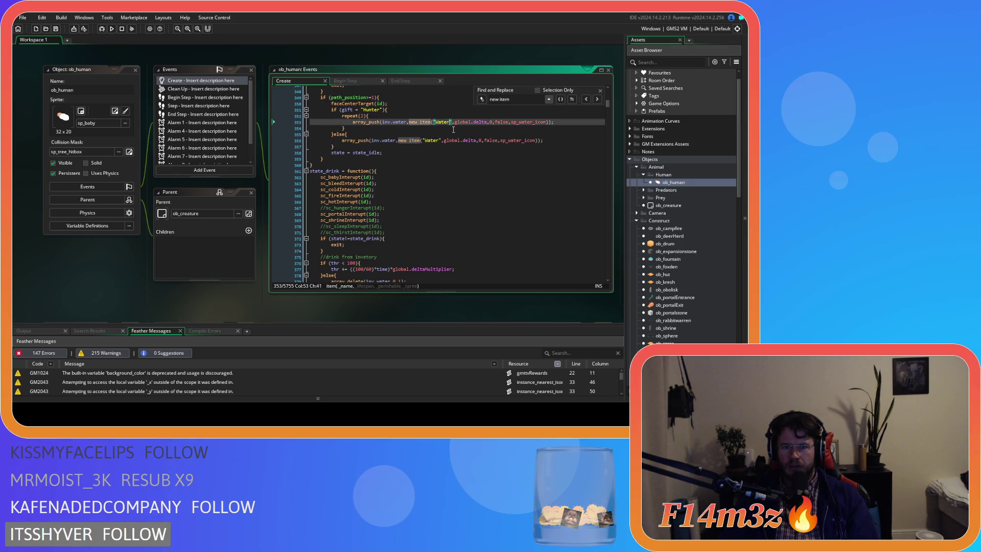
key("Right")
key("Right")
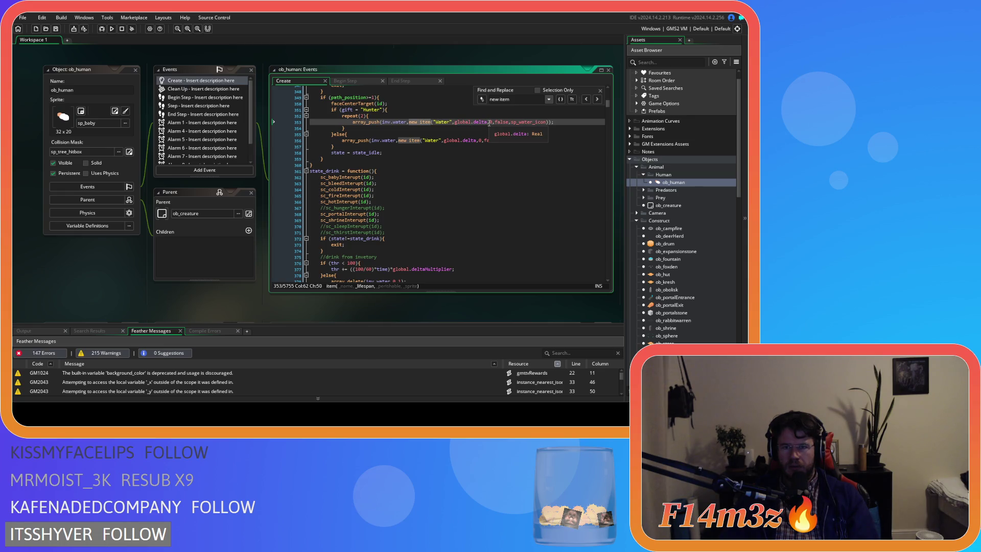
left_click_drag(487, 123, 456, 122)
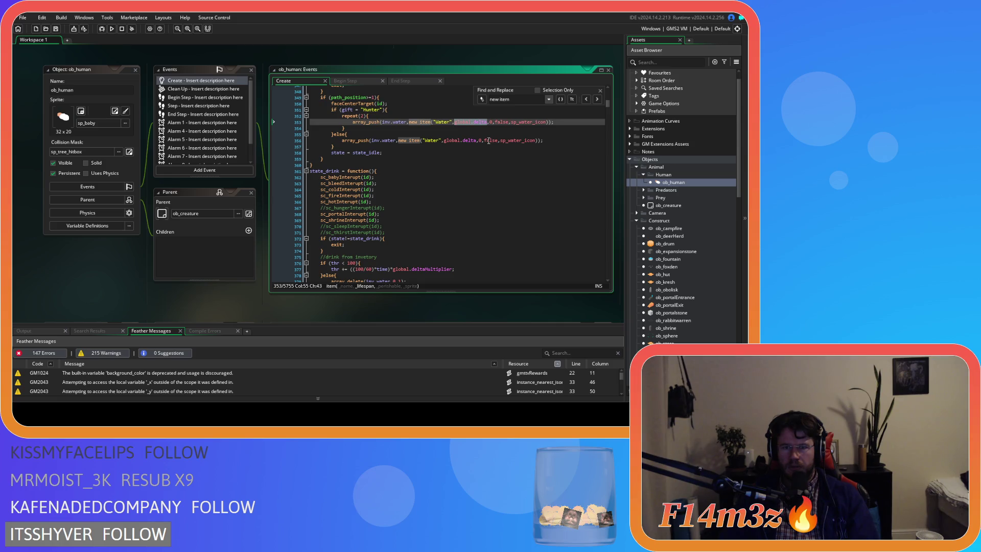
left_click(496, 123)
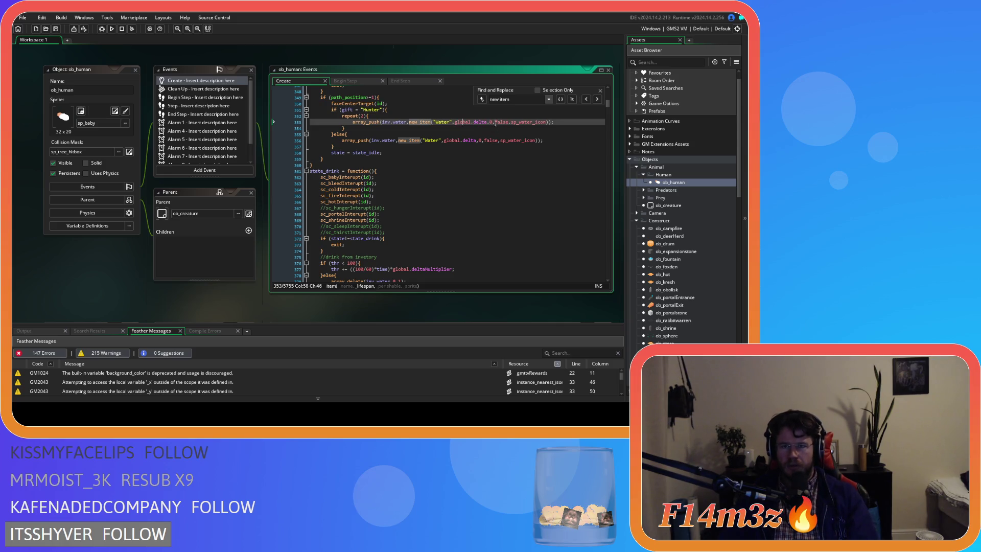
type("0,")
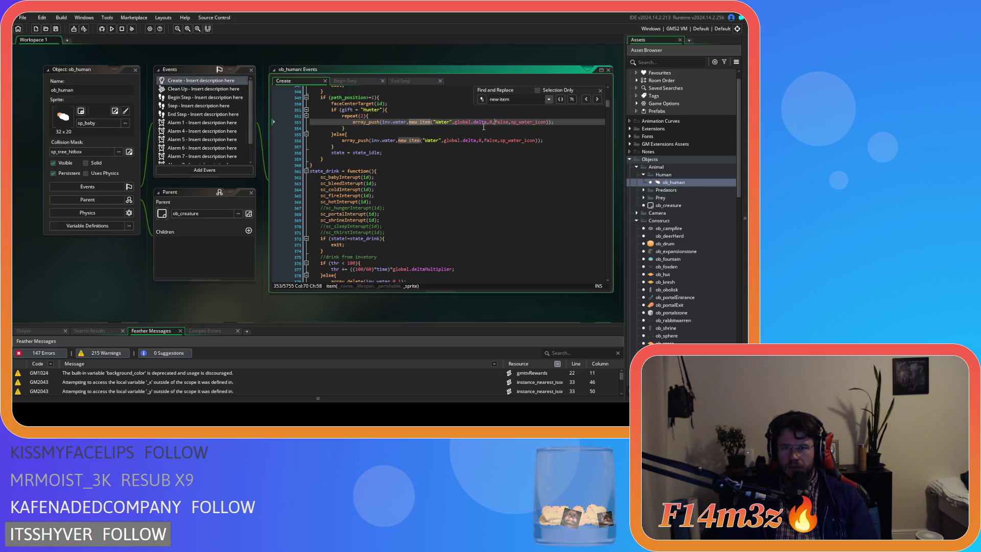
Step: Remove the extra 0 and replace global.delta with 0 in the first Water call
left_click(485, 123)
left_click(492, 122)
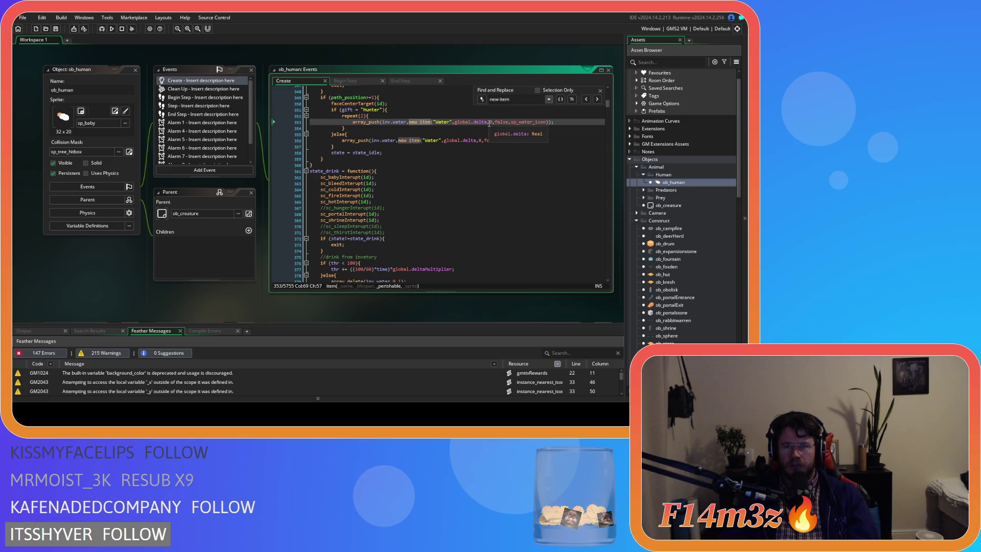
key("Left")
key("Left")
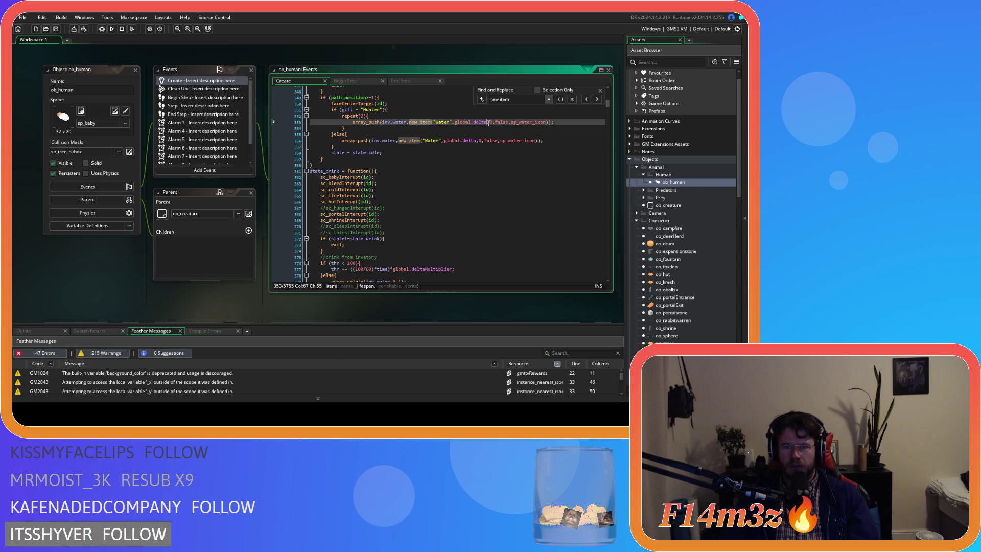
left_click(503, 122)
left_click(492, 122)
key("BackSpace")
key("BackSpace")
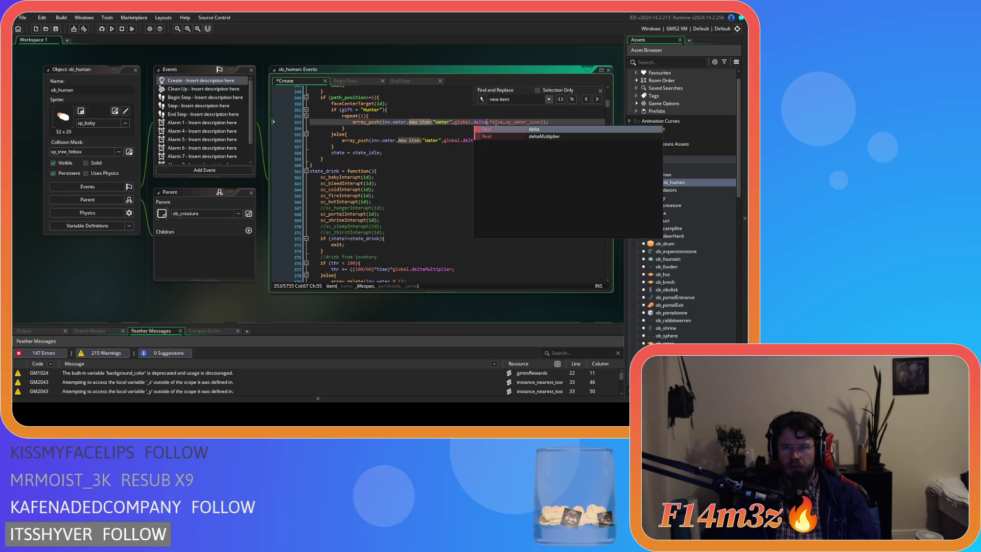
left_click_drag(487, 122, 456, 122)
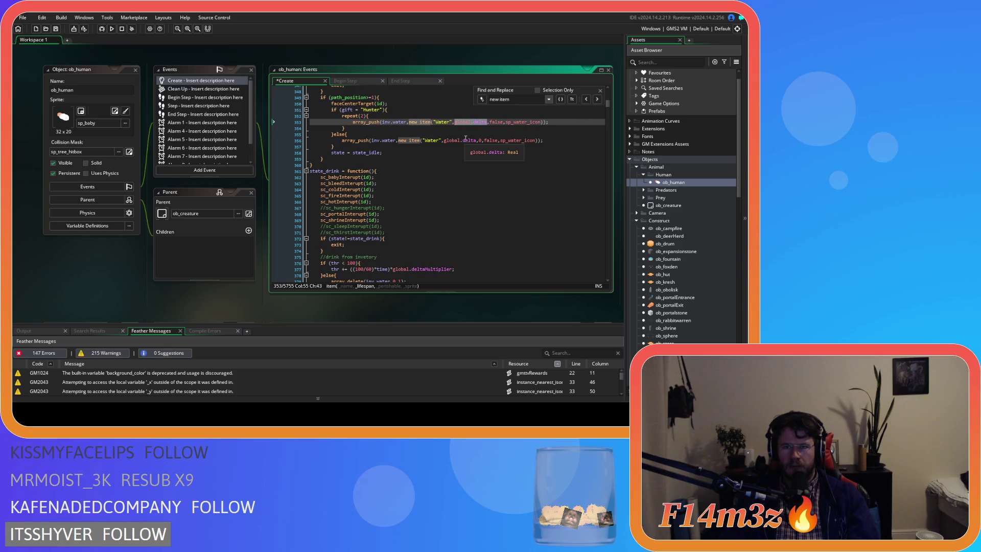
type("0")
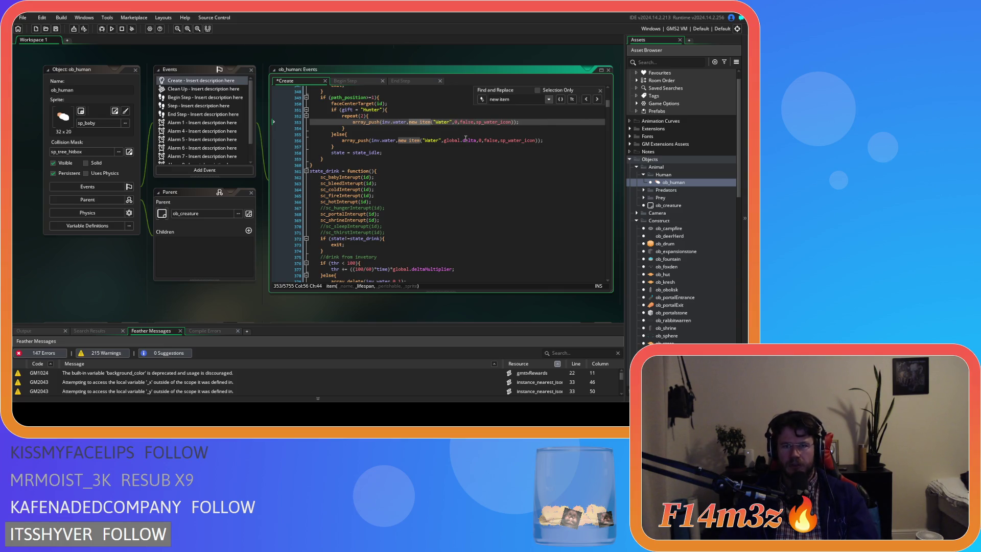
left_click(464, 122)
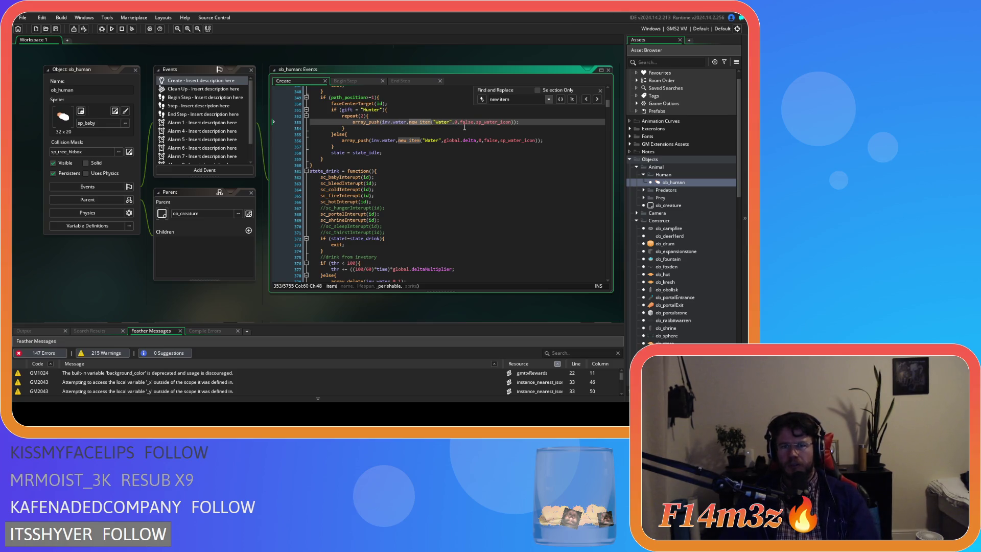
Step: Delete global.delta from the second Water call and both Mushroom calls
left_click(445, 141)
left_click_drag(445, 141, 475, 143)
key("BackSpace")
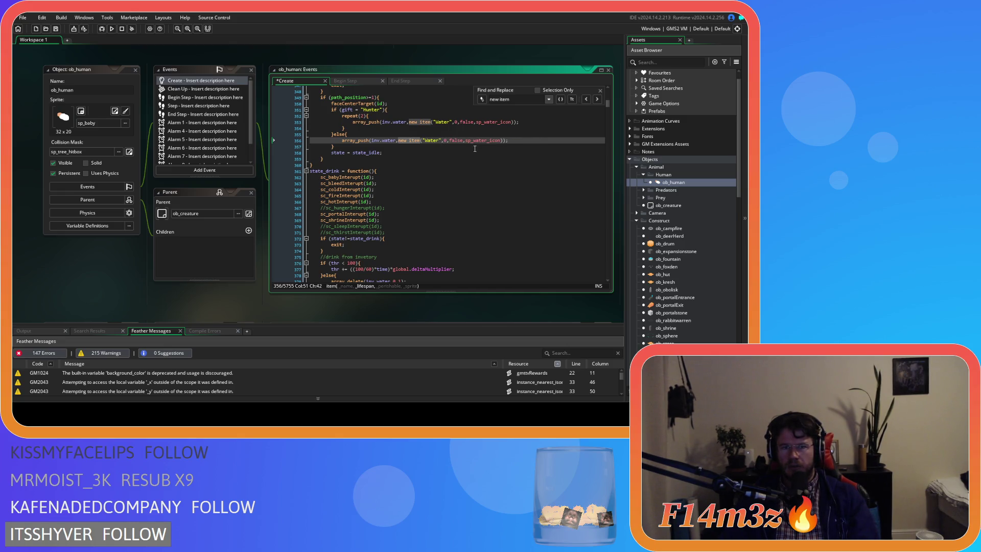
left_click(597, 100)
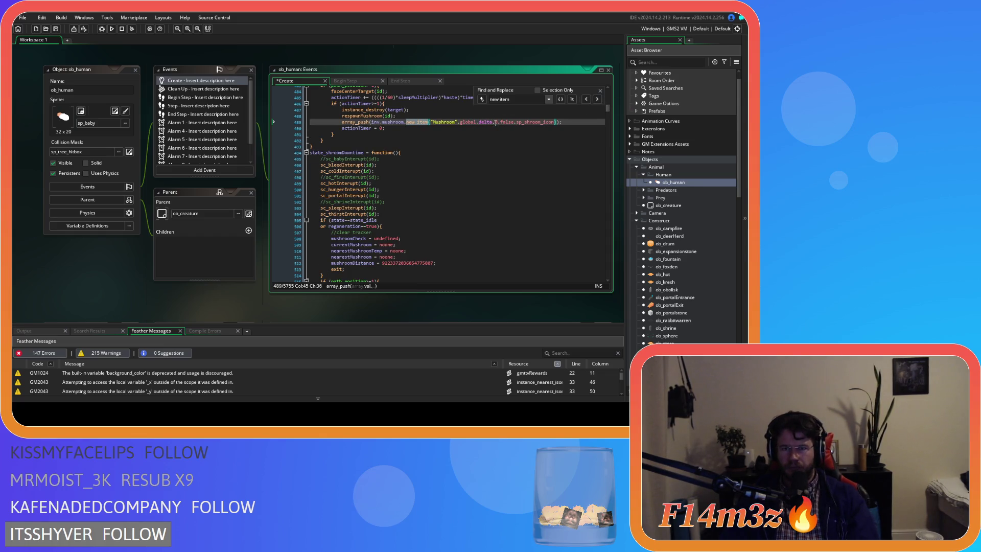
left_click_drag(495, 123, 459, 125)
key("BackSpace")
left_click(415, 121)
left_click(597, 100)
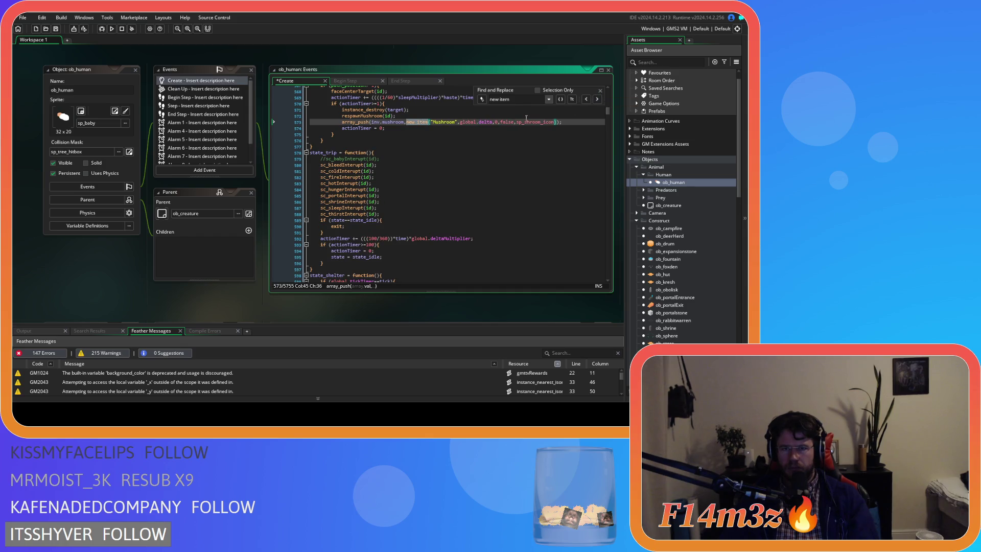
left_click(494, 122)
left_click_drag(470, 124, 459, 125)
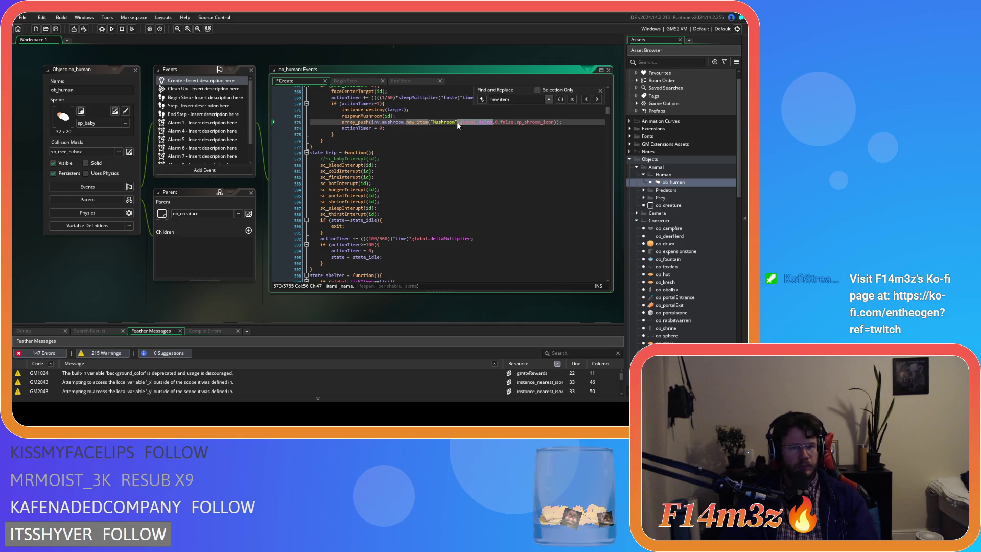
key("BackSpace")
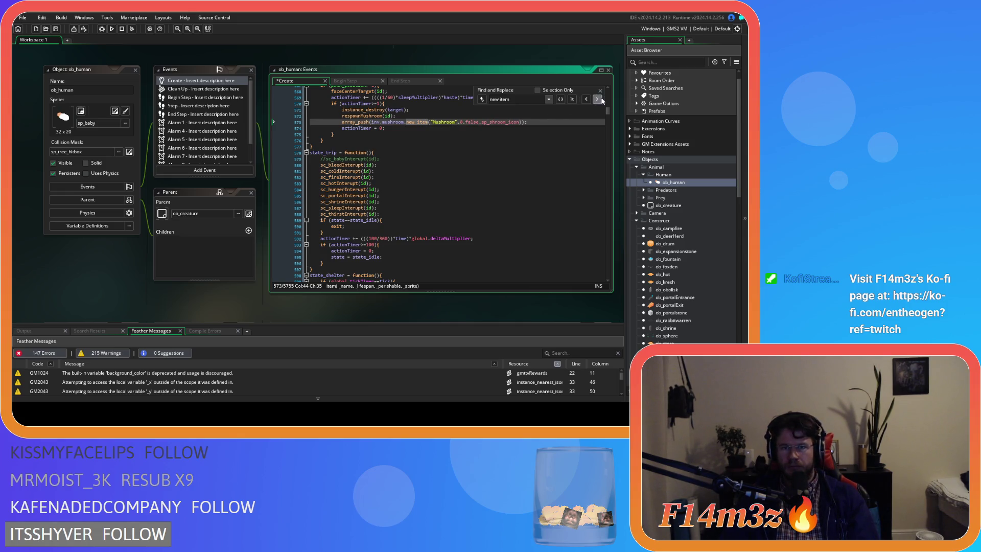
Step: Delete global.delta from the Water calls on lines 1793 and 1848
left_click(597, 99)
left_click_drag(488, 124, 453, 124)
key("BackSpace")
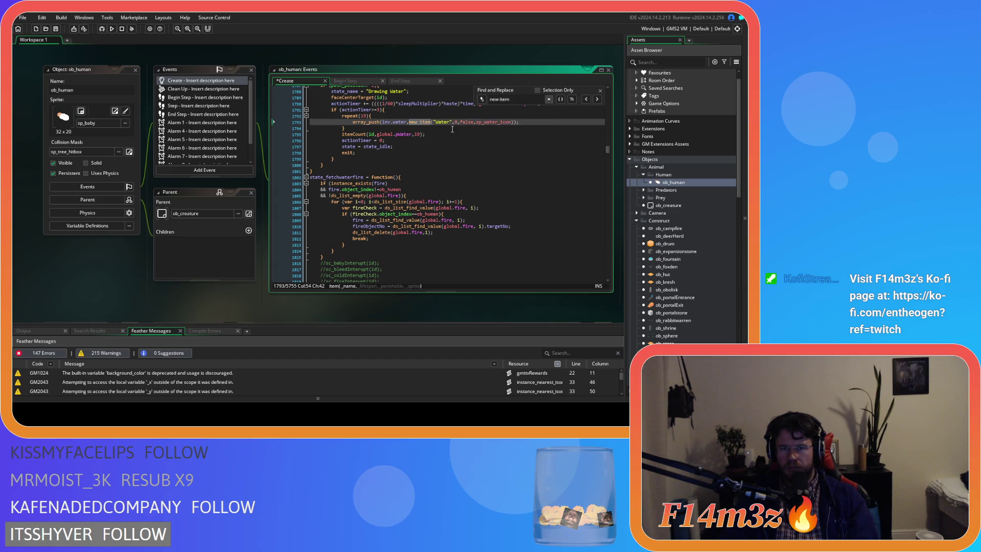
left_click(417, 121)
left_click(593, 99)
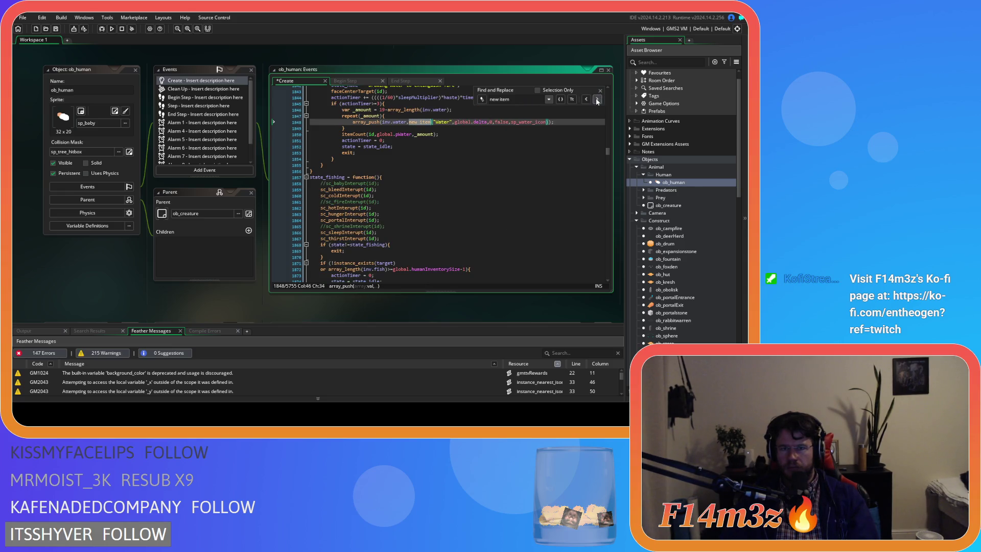
double_click(480, 122)
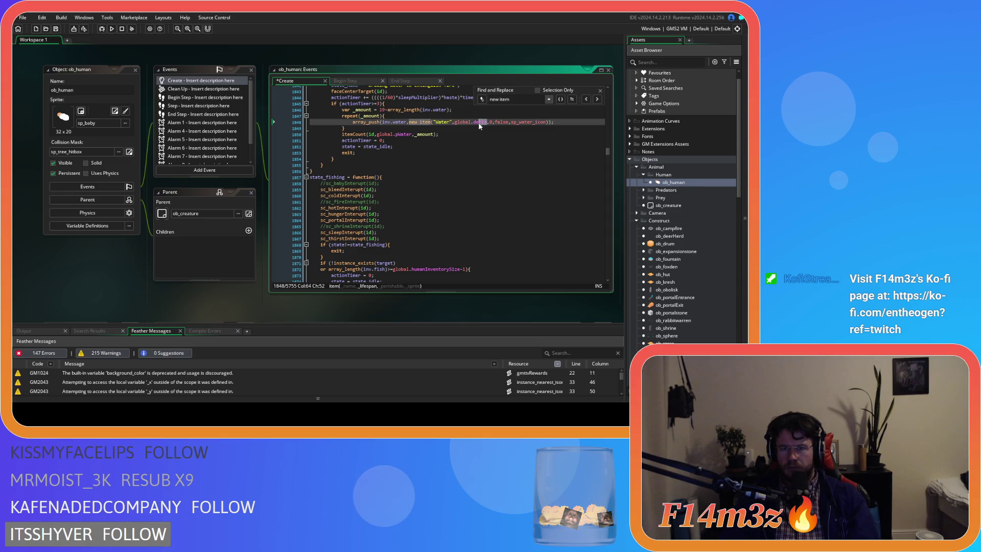
key("BackSpace")
left_click(428, 123)
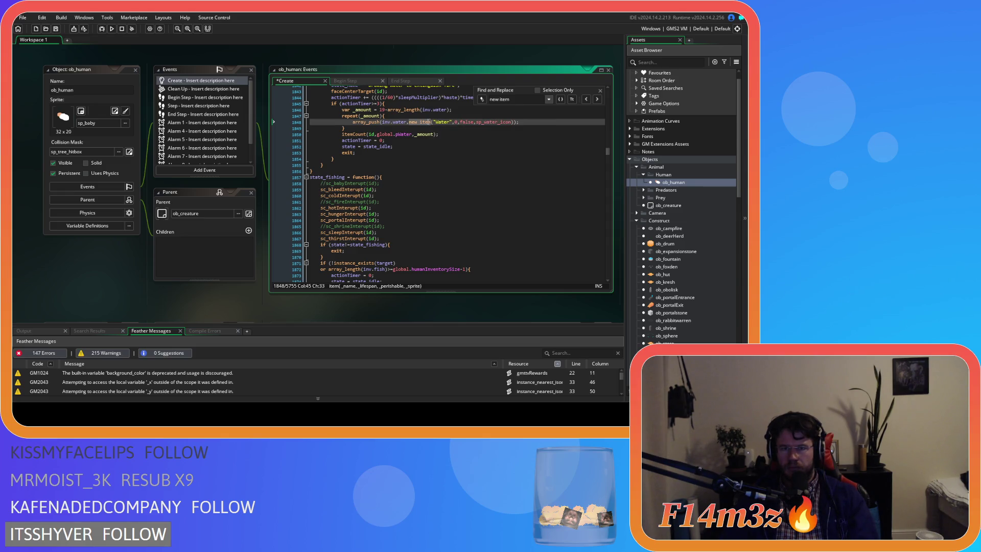
left_click(597, 101)
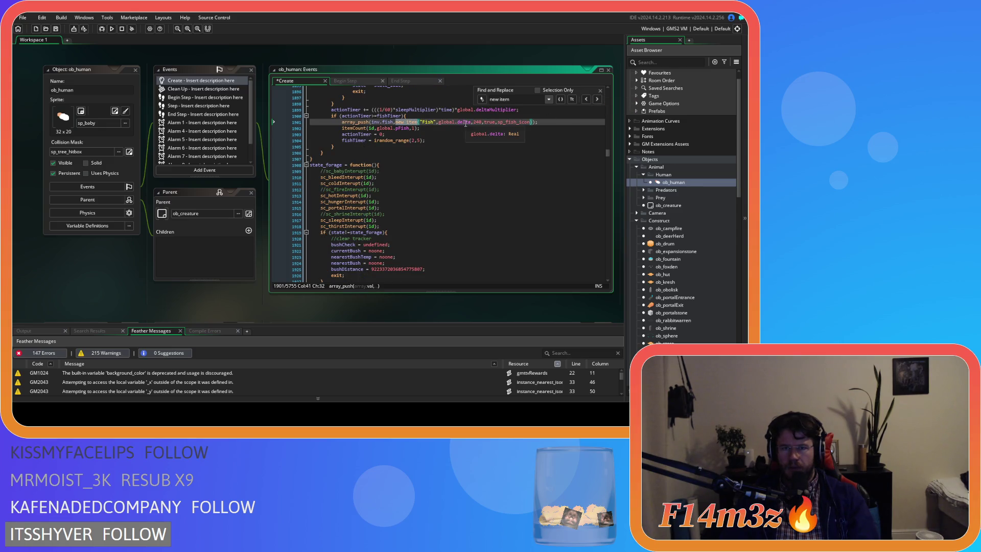
Step: Remove global.delta from the line 1901 Fish call and change its lifespan from 240 to 120
left_click_drag(471, 123, 437, 125)
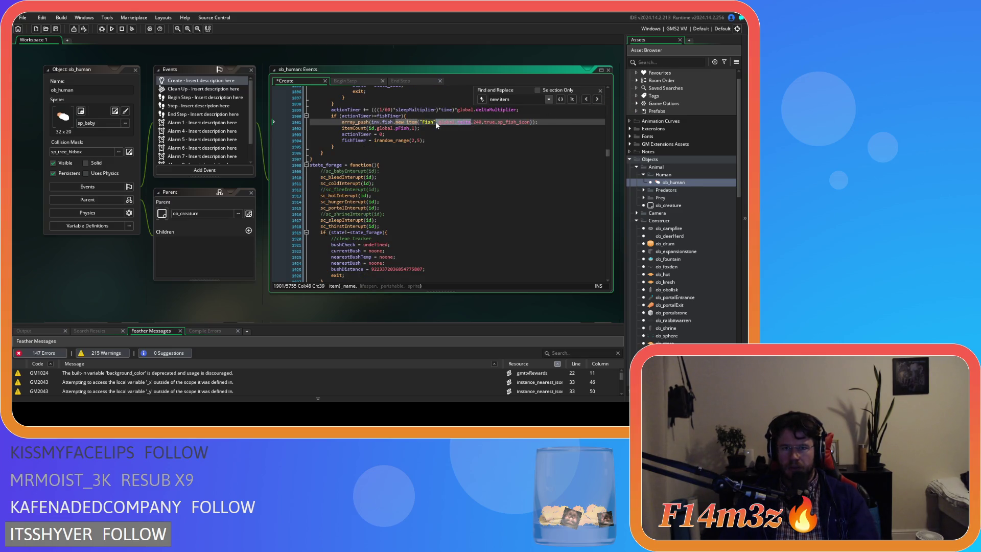
key("BackSpace")
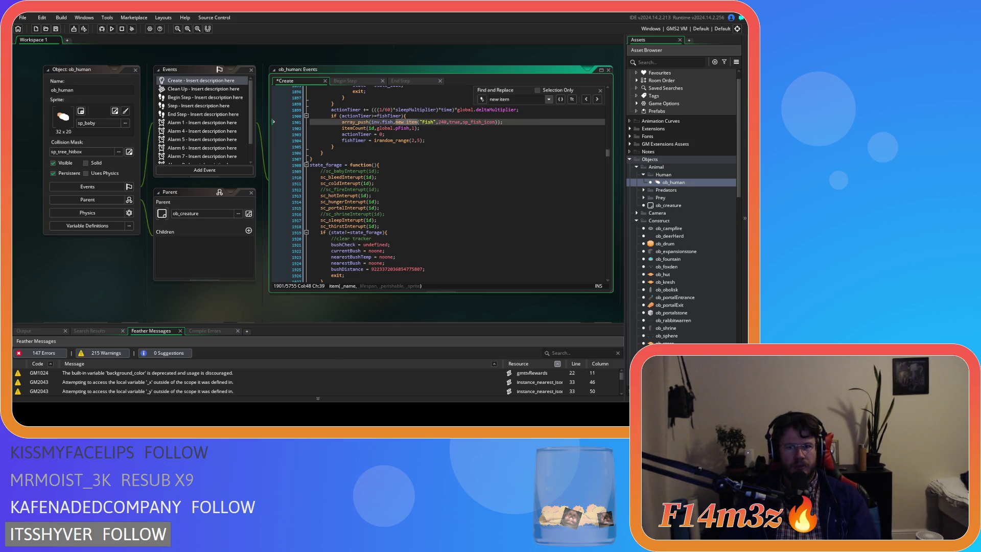
left_click(442, 123)
double_click(442, 122)
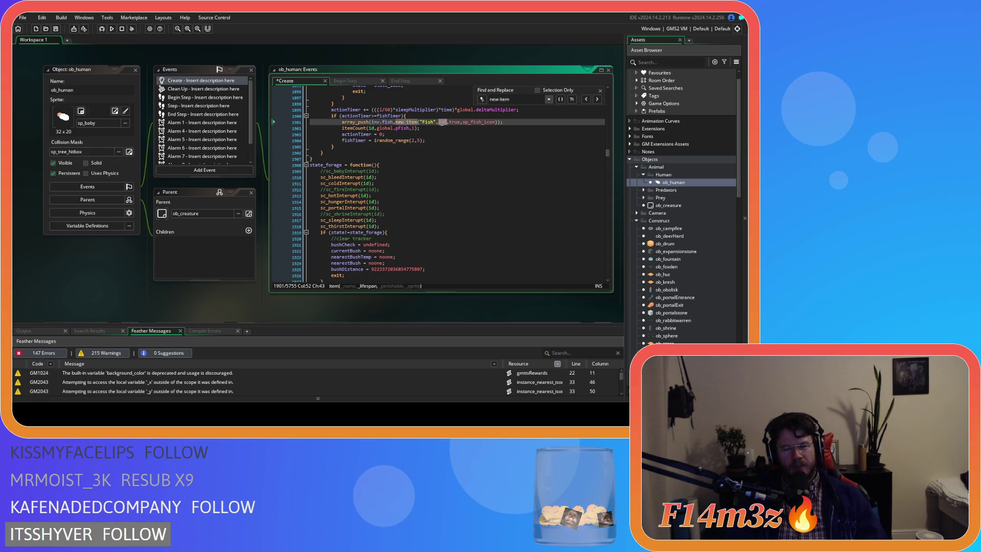
type("120")
left_click(520, 127)
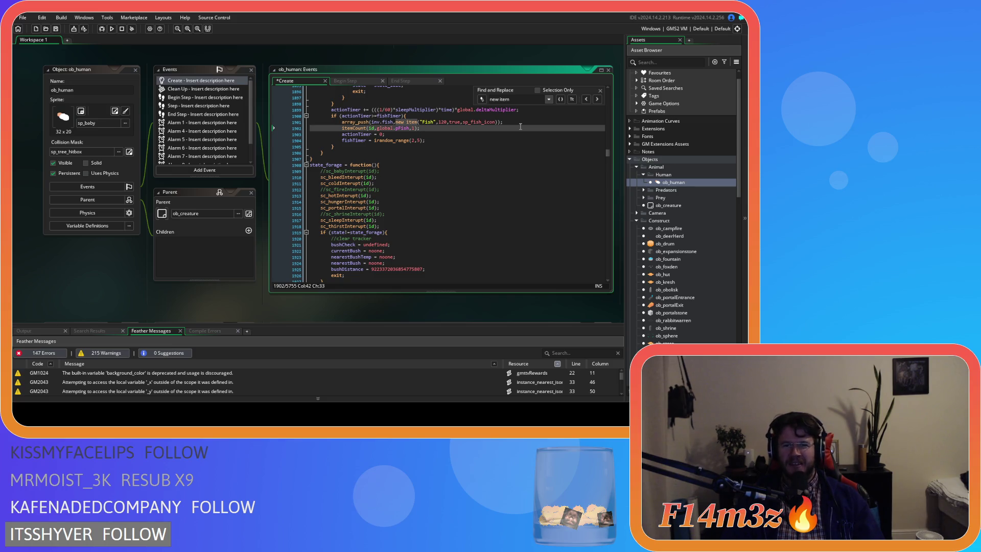
left_click(515, 122)
Step: Save ob_human's Create event code
key("ctrl+s")
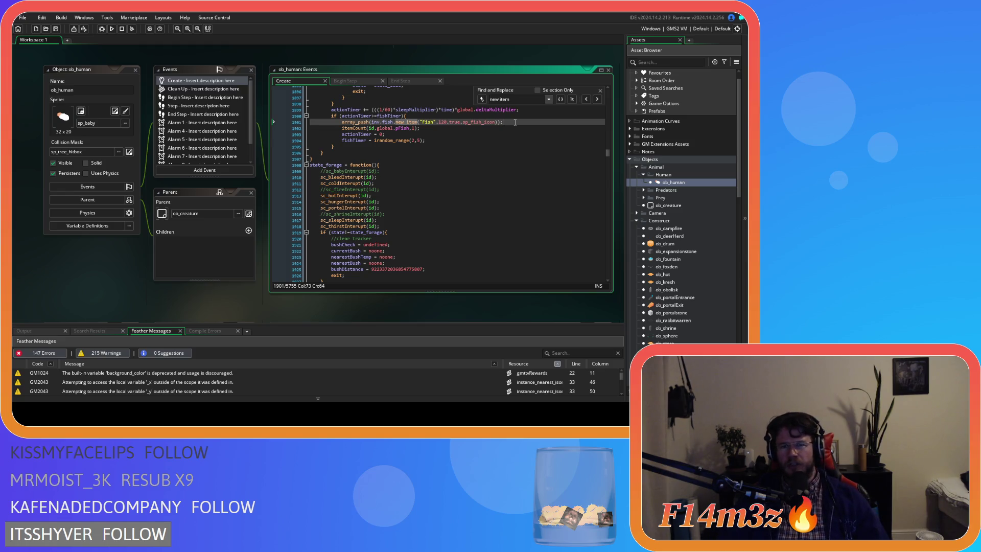
Step: Set the Fish item's lifespan back to 240 on line 1901
key("ctrl+z")
key("ctrl+s")
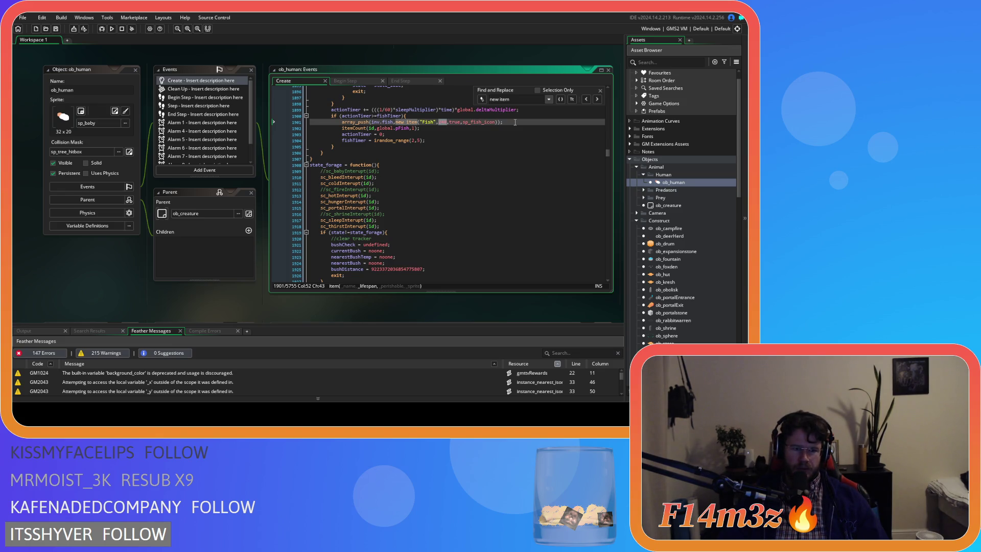
type("240")
left_click(526, 121)
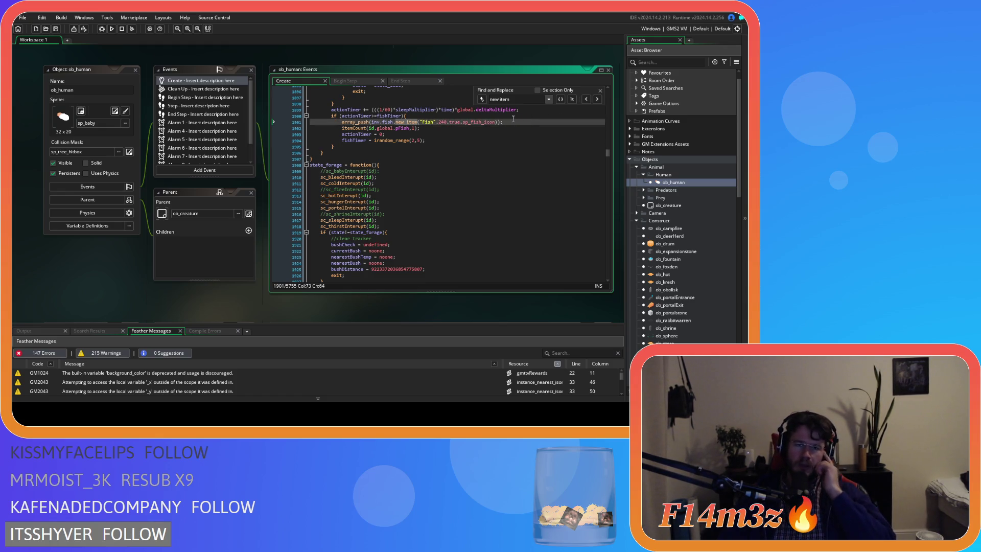
mouse_move(413, 122)
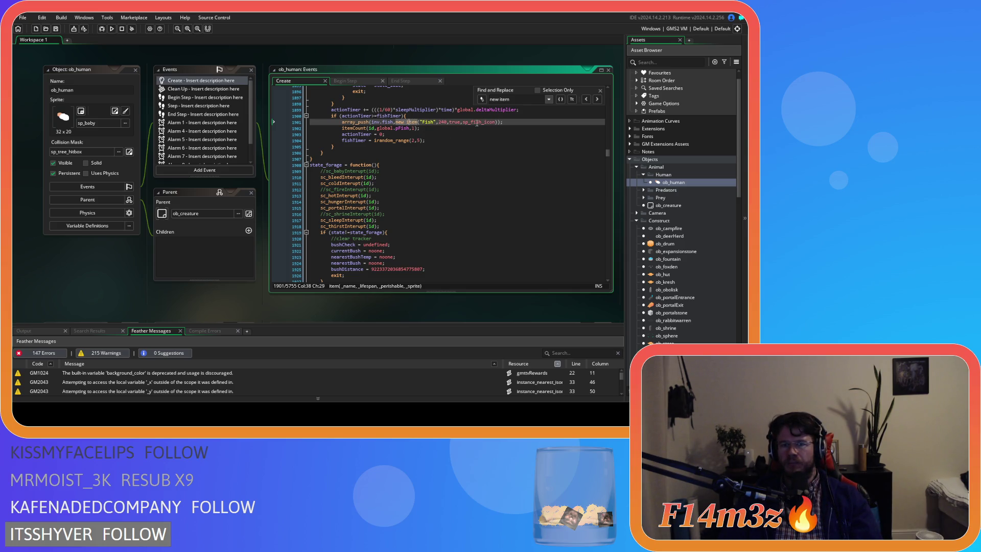
Step: Delete global.delta from the berries new item call
left_click(597, 99)
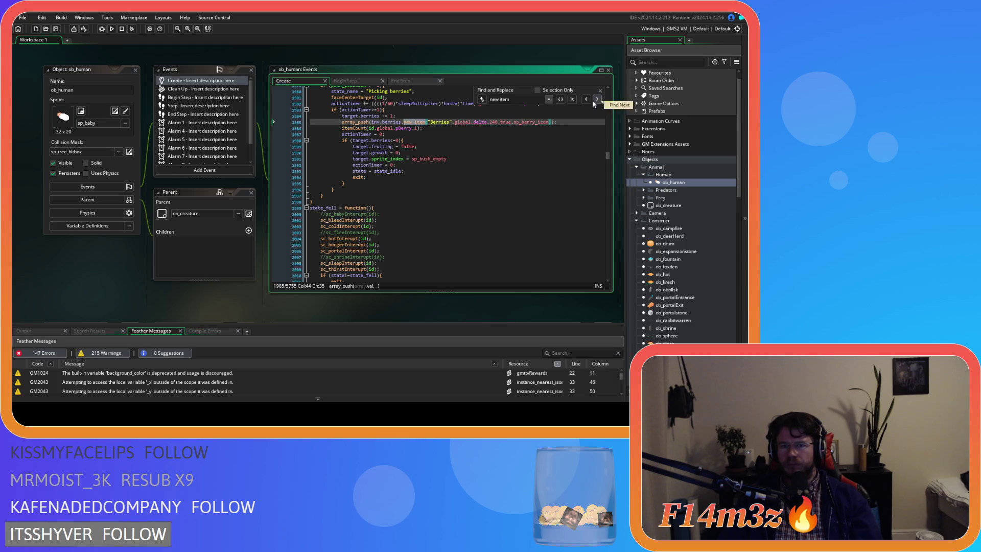
left_click_drag(487, 123, 453, 122)
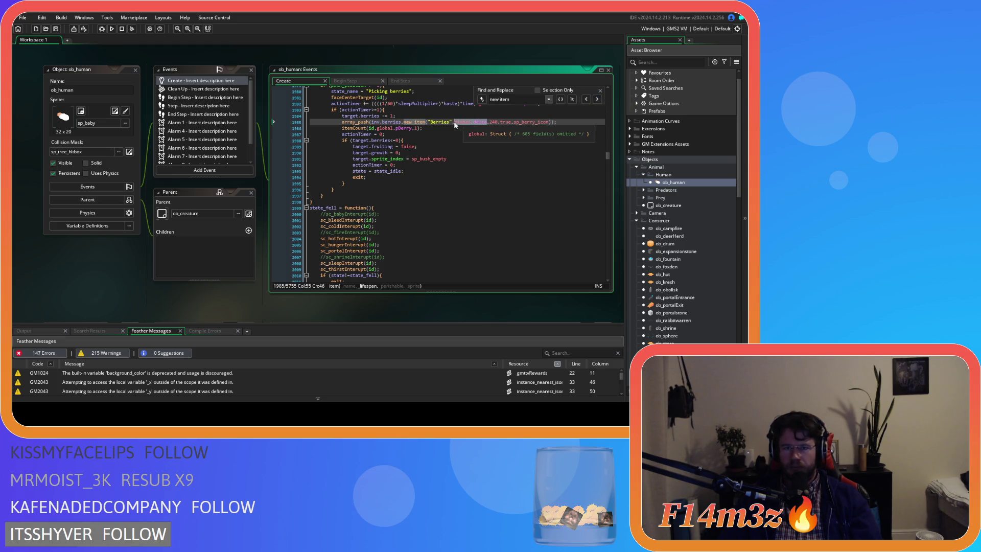
key("BackSpace")
left_click(404, 122)
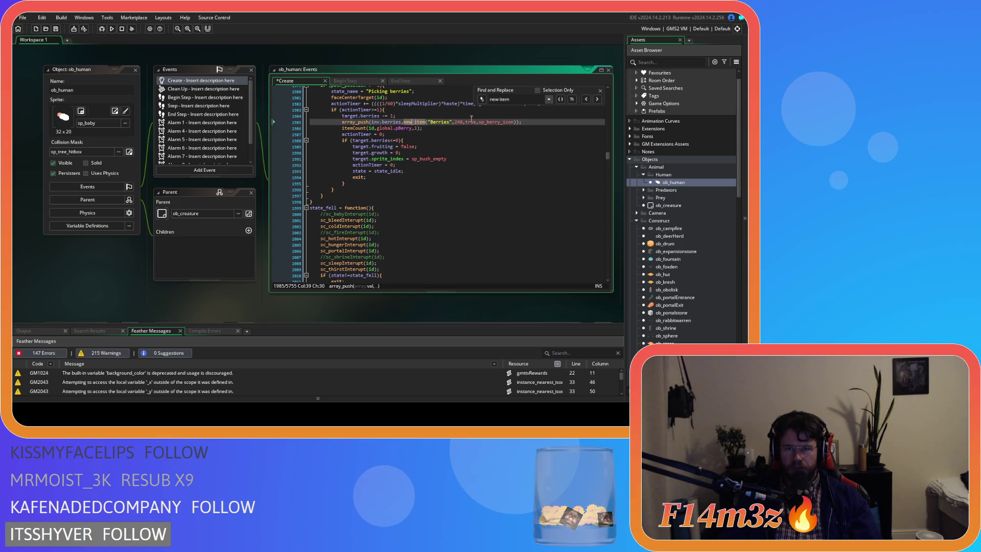
mouse_move(501, 125)
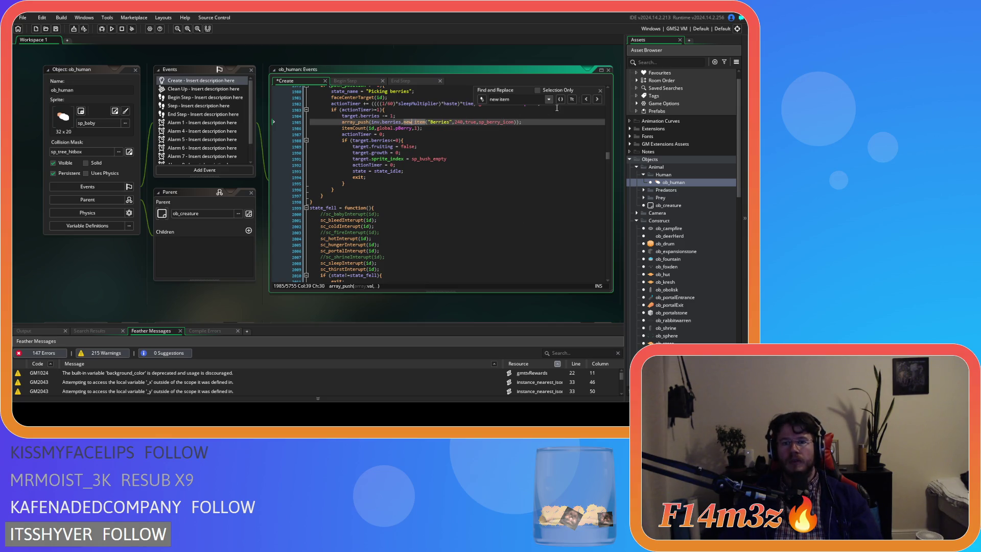
left_click(459, 121)
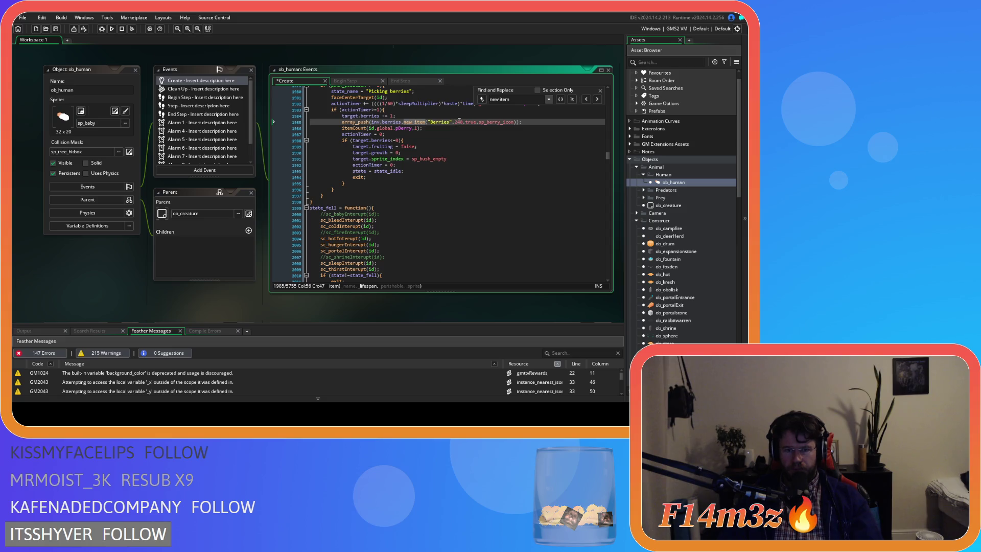
left_click(418, 121)
Step: Delete global.delta from the Lumber and first Firewood item calls
left_click(597, 99)
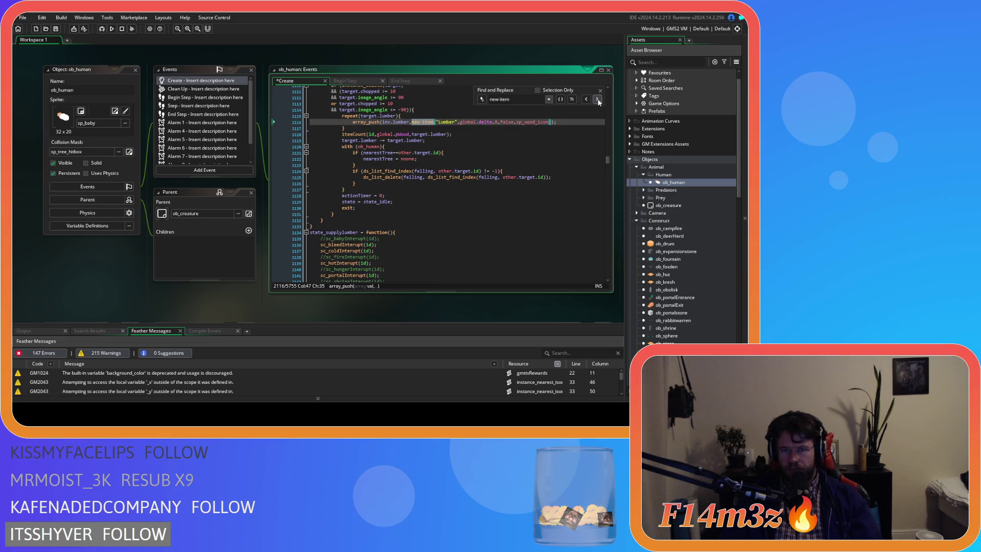
left_click(481, 123)
left_click_drag(480, 123, 458, 123)
key("BackSpace")
left_click(417, 122)
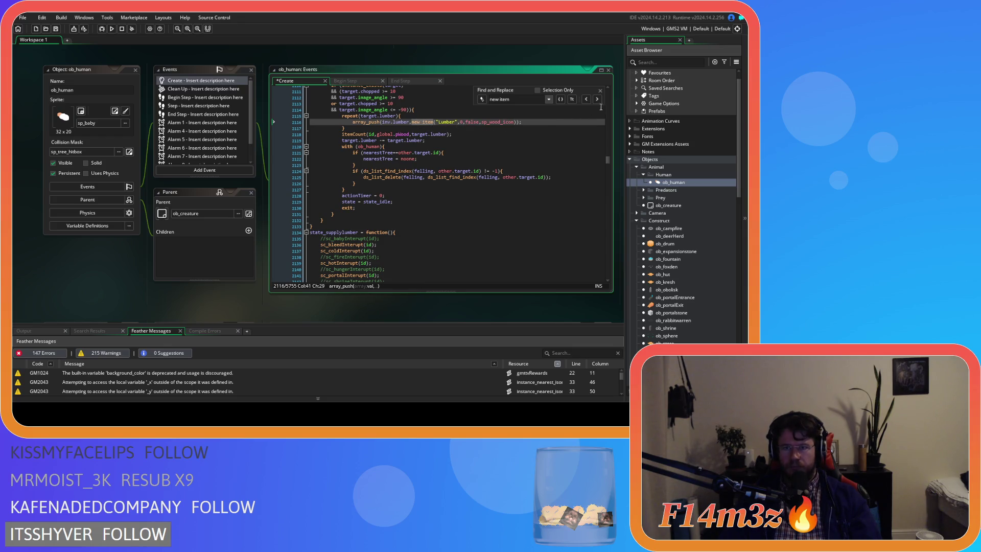
left_click(597, 99)
left_click_drag(492, 123, 460, 125)
key("BackSpace")
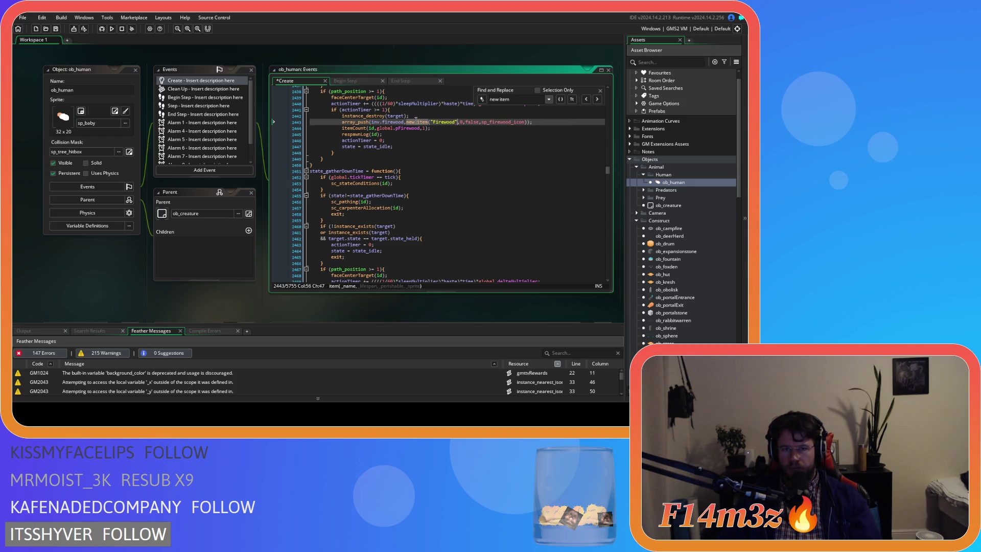
Step: Delete global.delta from the second Firewood, Fur and Meat item calls
left_click(597, 98)
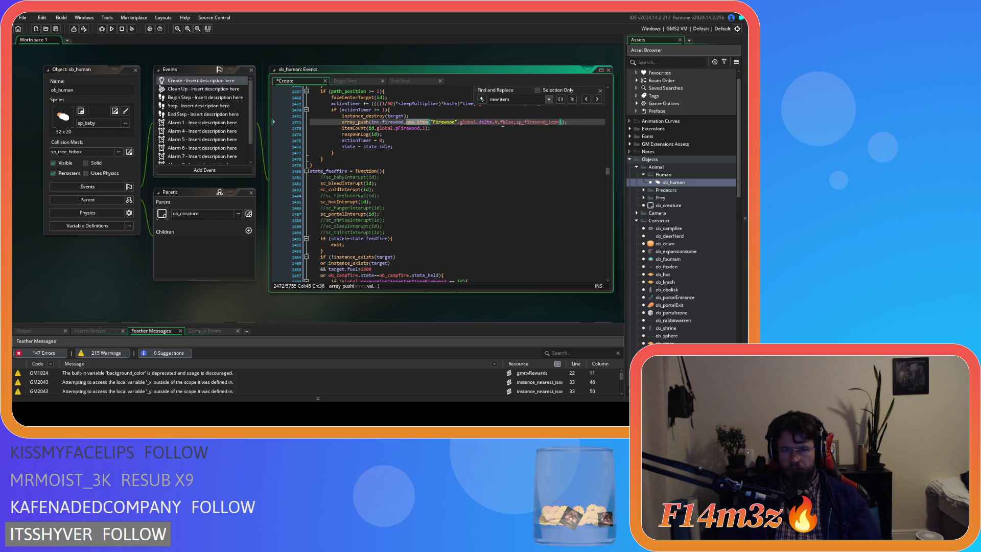
left_click_drag(493, 122, 460, 124)
key("BackSpace")
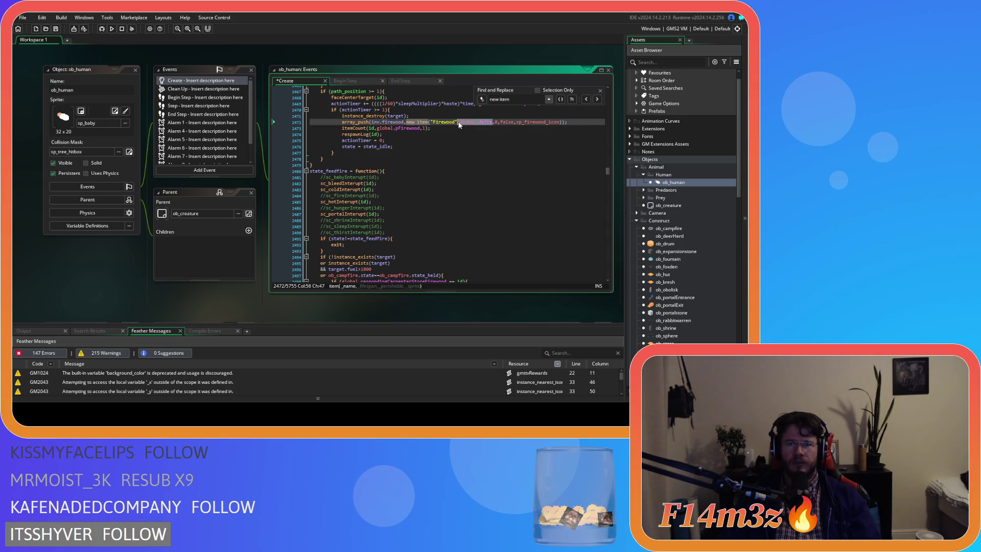
left_click(419, 122)
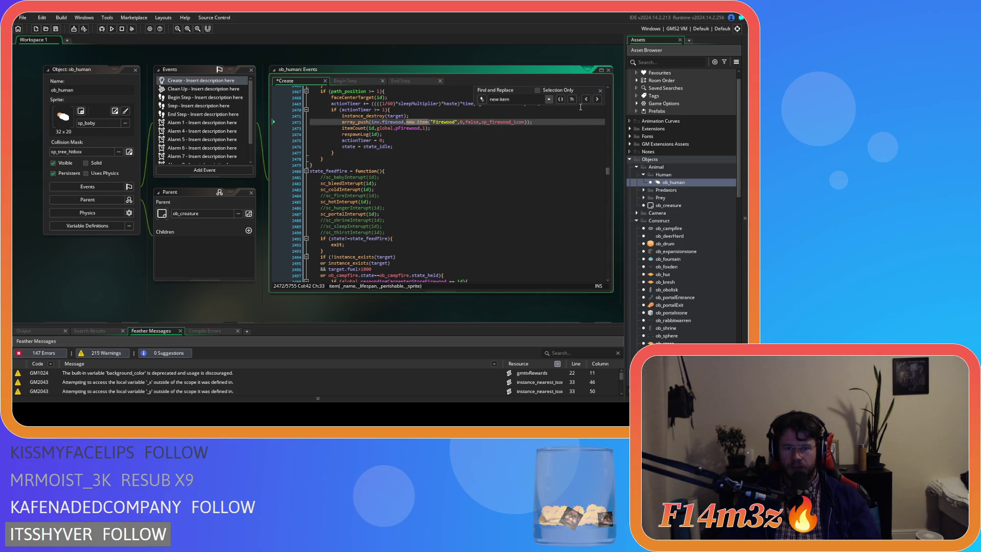
left_click(597, 99)
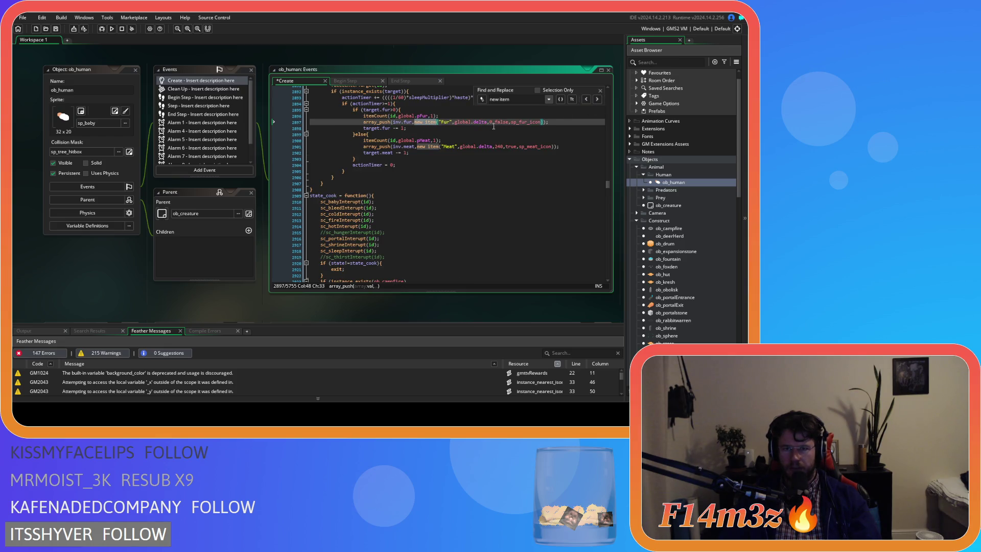
left_click_drag(488, 123, 454, 124)
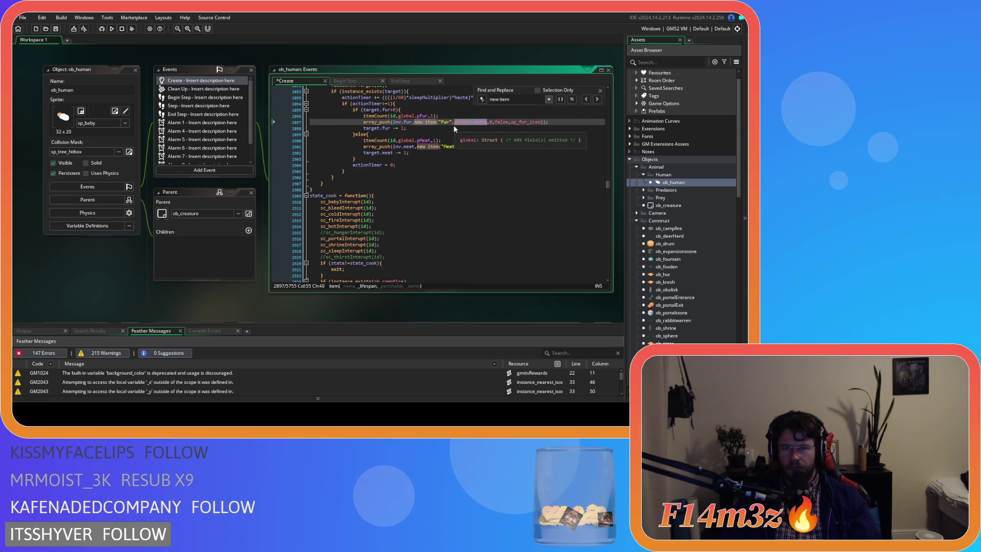
key("BackSpace")
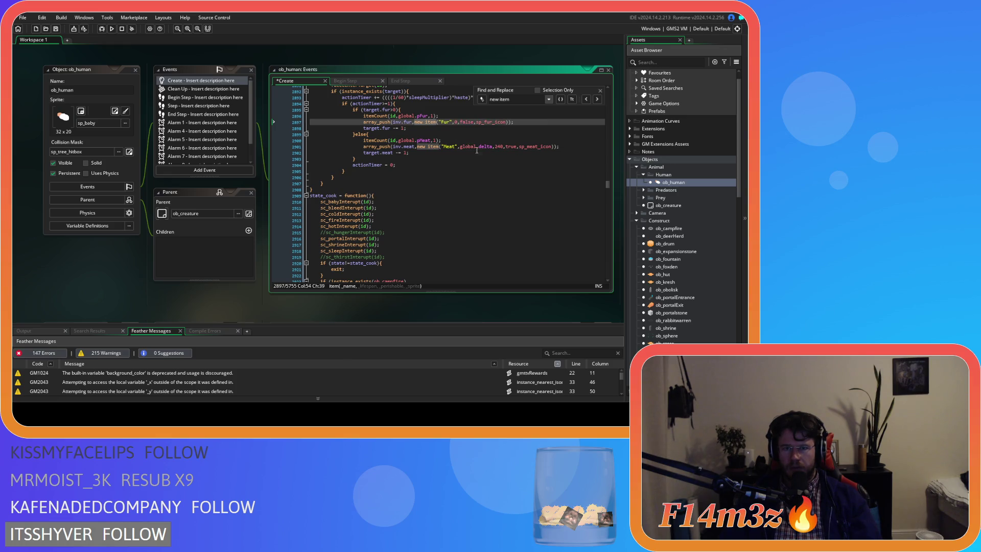
left_click_drag(492, 147, 461, 149)
key("BackSpace")
left_click(428, 147)
left_click(596, 99)
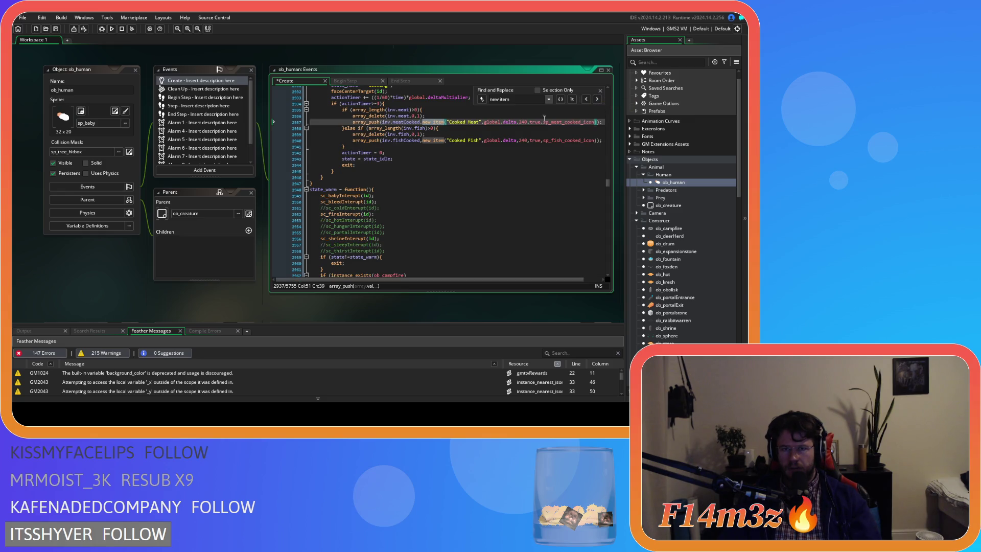
Step: Delete global.delta from the Cooked Meat item call and close the search bar
mouse_move(519, 122)
left_mouse_down()
mouse_move(482, 123)
mouse_move(508, 141)
mouse_move(483, 142)
left_mouse_up()
key("BackSpace")
key("BackSpace")
left_click(435, 141)
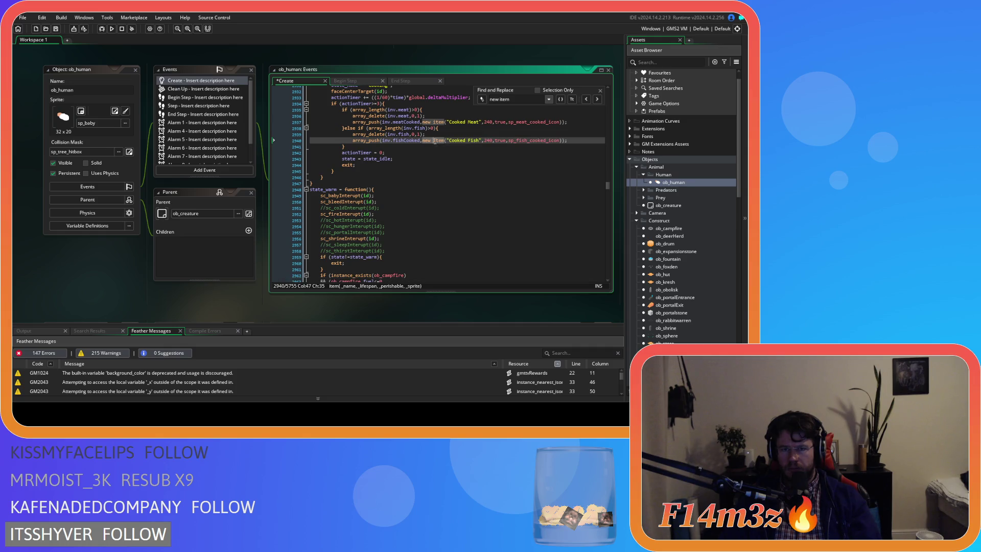
left_click(597, 99)
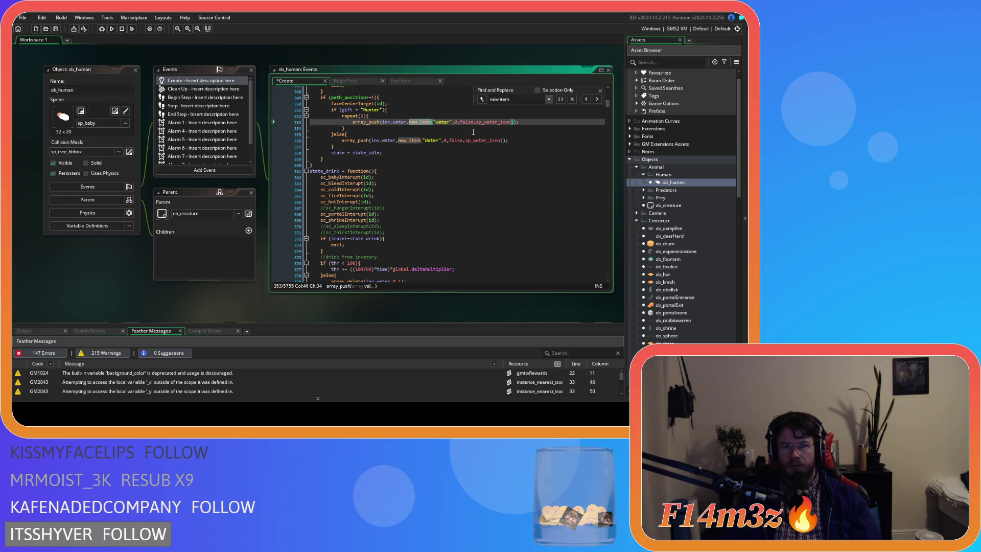
key("Down")
key("Down")
left_click(600, 90)
Step: Save ob_human's Create code and open ob_store's Begin Step spoilage code
key("ctrl+s")
double_click(666, 342)
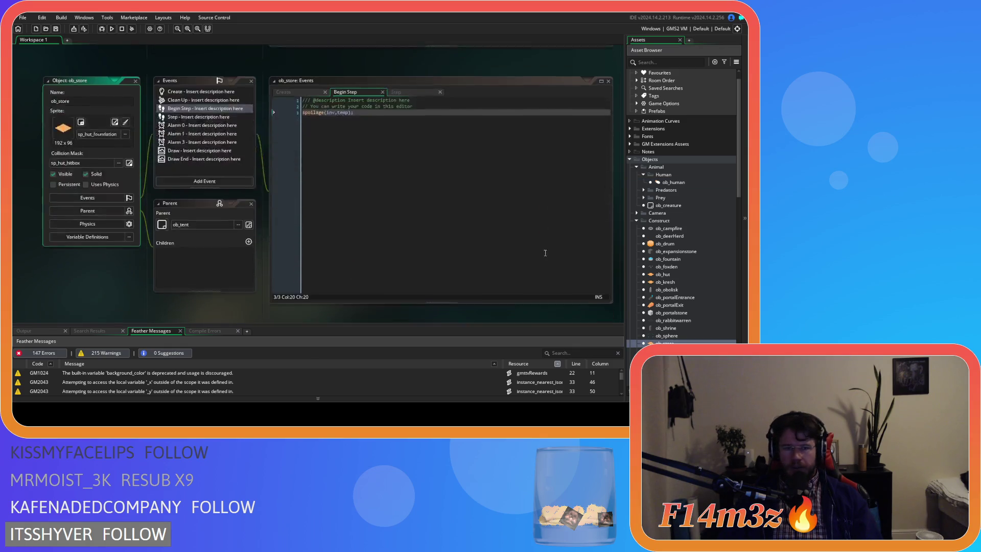
left_click(438, 95)
key("Return")
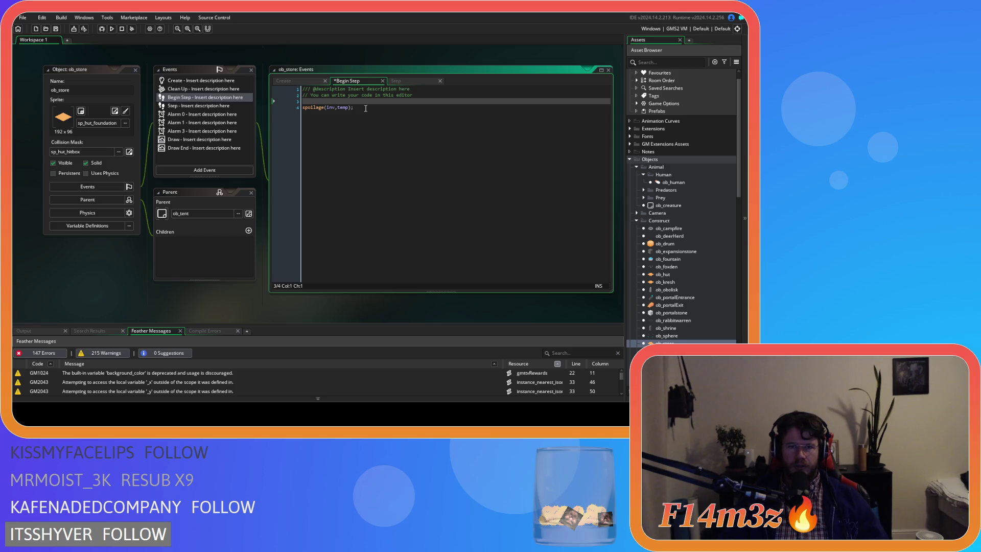
Step: Review ob_store's Step code, then remove its Begin Step event
left_click(396, 81)
scroll(406, 207, "down", 4)
scroll(406, 207, "up", 3)
left_click(365, 58)
left_click(383, 58)
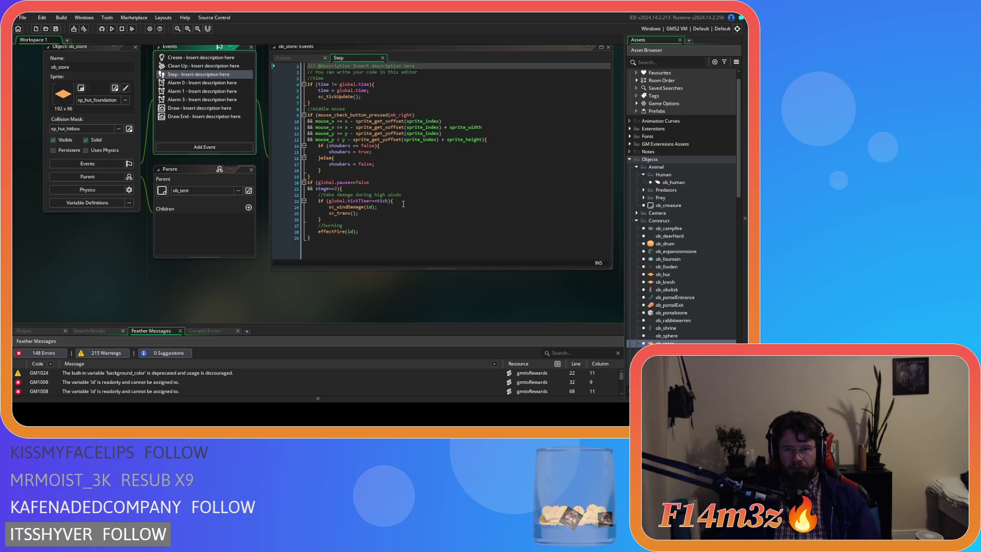
Step: Paste spoilage(inv,temp); into the Step event's tickTimer block and save
left_click(407, 200)
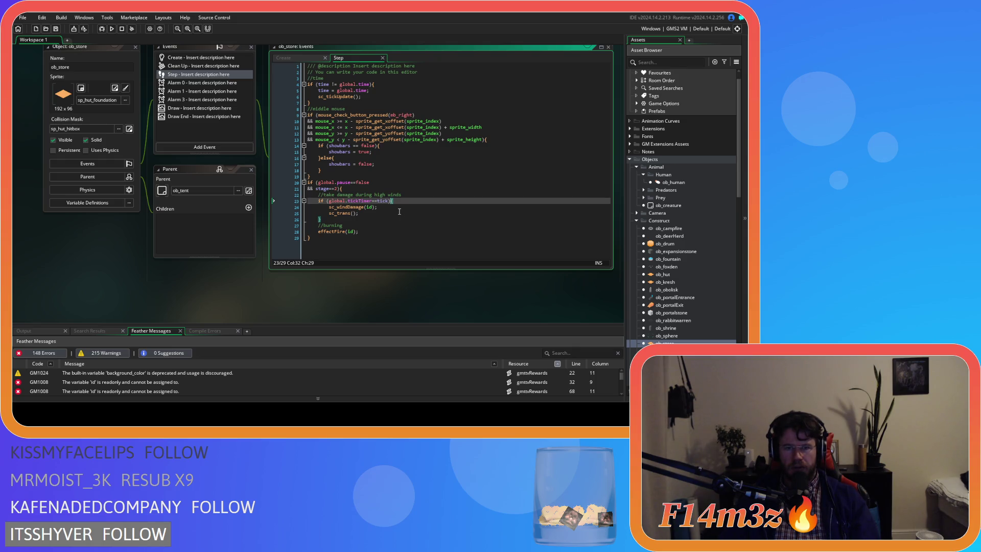
key("Return")
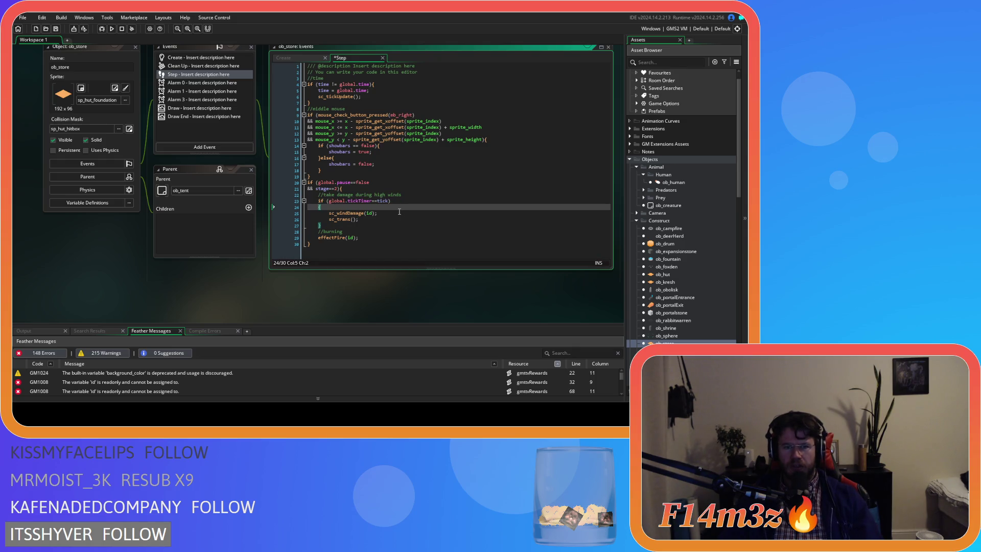
key("ctrl+z")
key("ctrl+z")
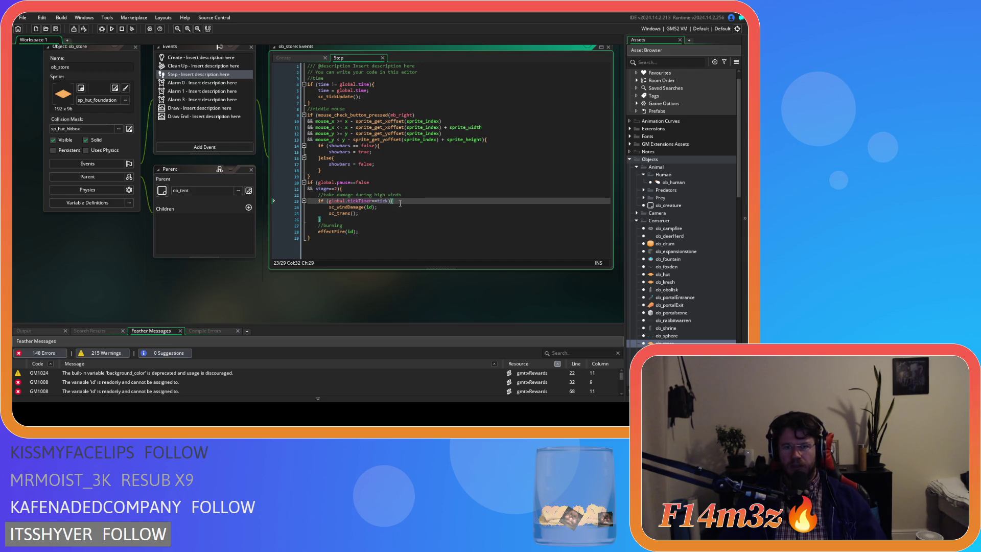
type("spoilage(inv,temp);")
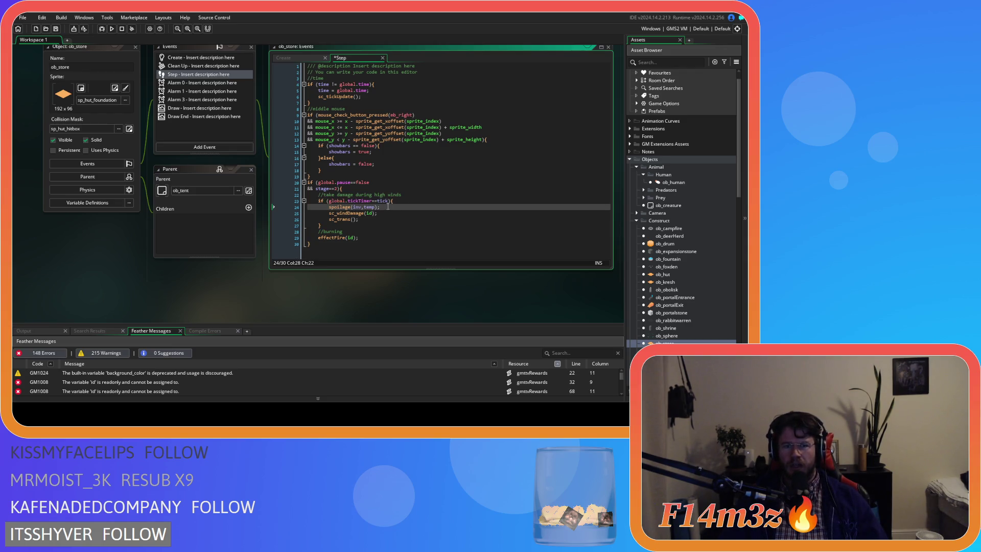
key("ctrl+s")
Step: Check sc_spoilage's global.pause==false condition, then open ob_human with its Begin Step code
middle_click(337, 207)
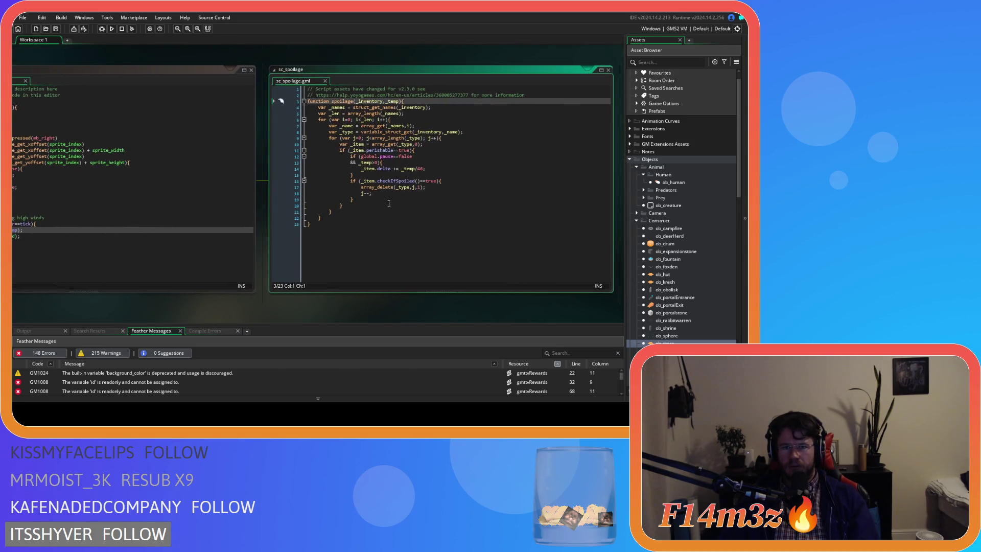
left_click(392, 157)
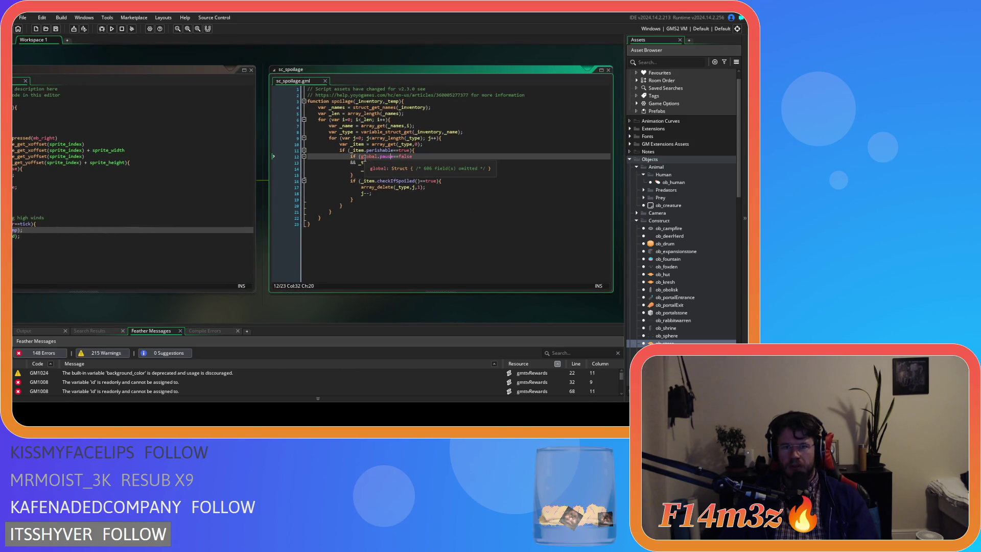
left_click_drag(362, 157, 357, 163)
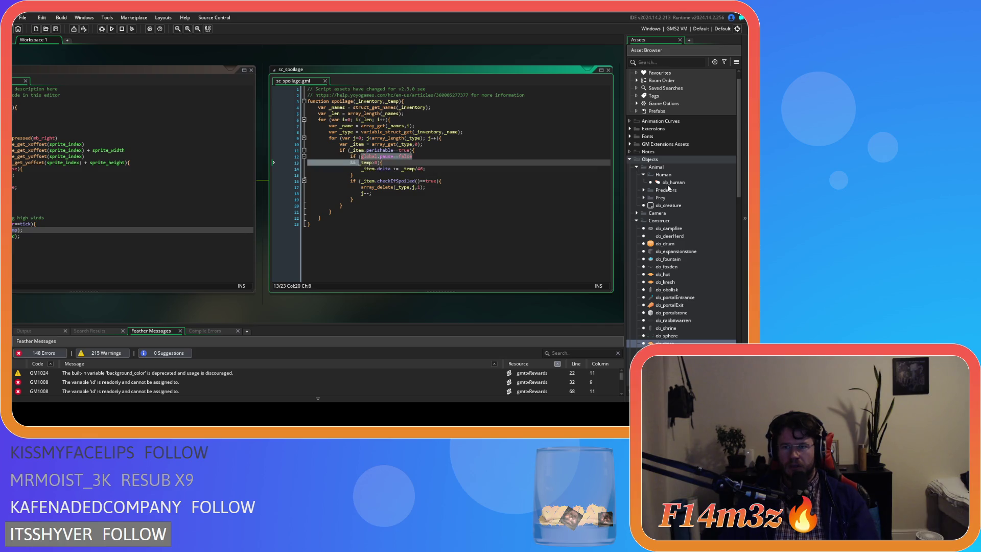
double_click(669, 183)
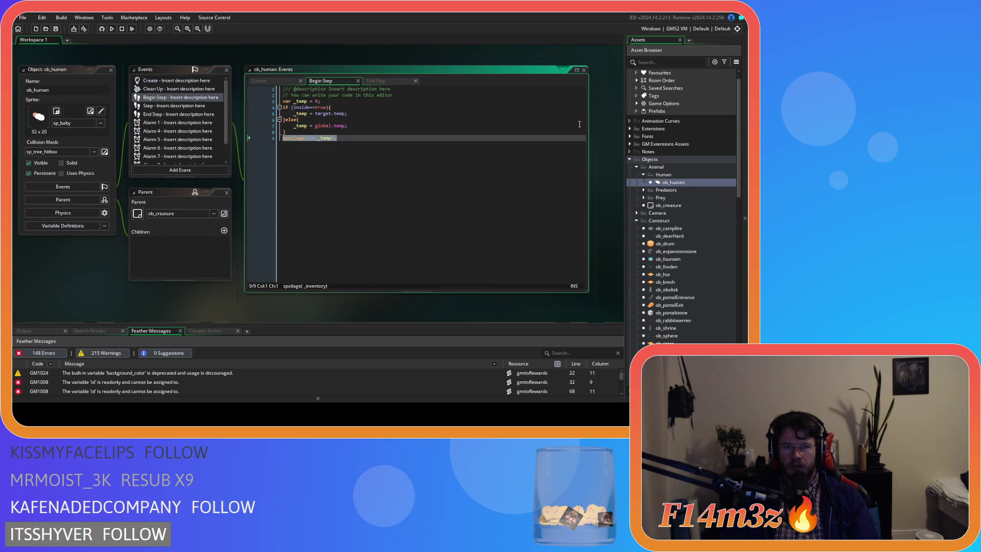
Step: Switch from ob_human's End Step code to its Step event and close End Step
left_click(378, 81)
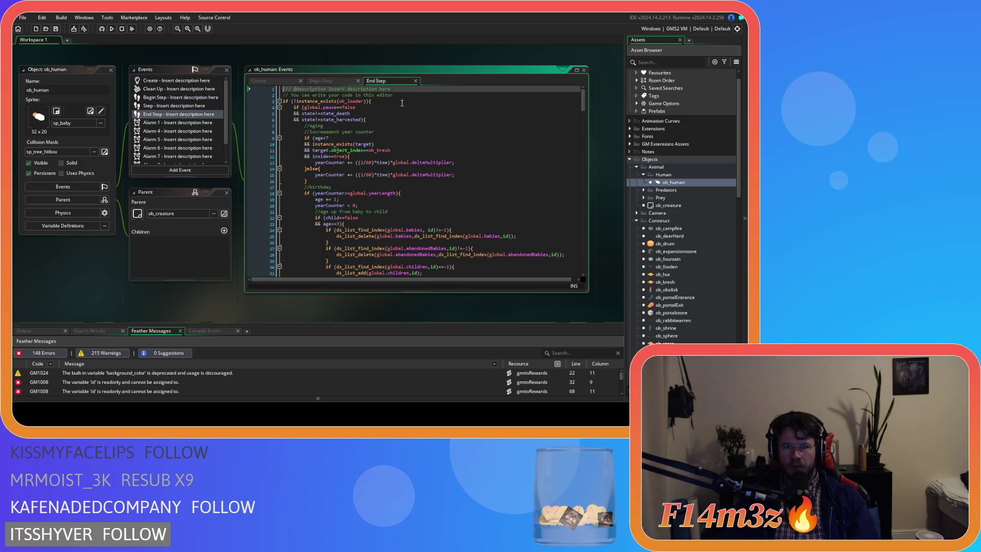
left_click(190, 106)
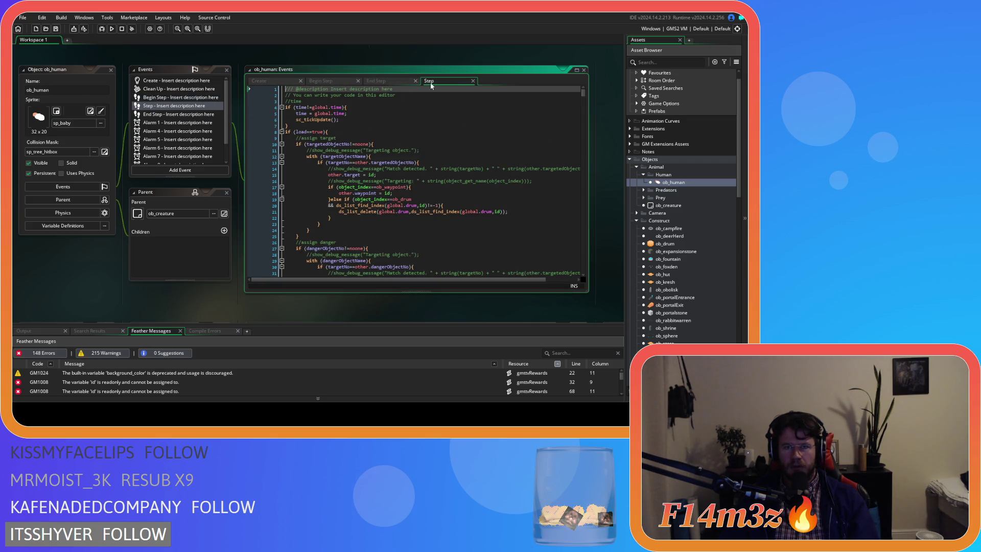
left_click(415, 81)
left_click_drag(583, 95, 588, 267)
scroll(475, 214, "up", 15)
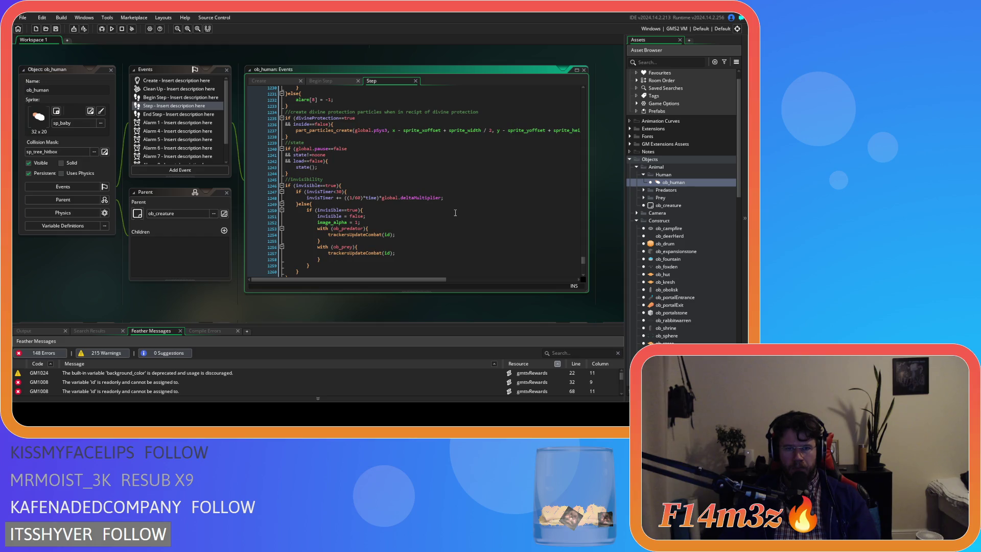
Step: Scroll through the long Step code, checking the load==false condition and line 885
left_click(325, 161)
scroll(354, 170, "up", 4)
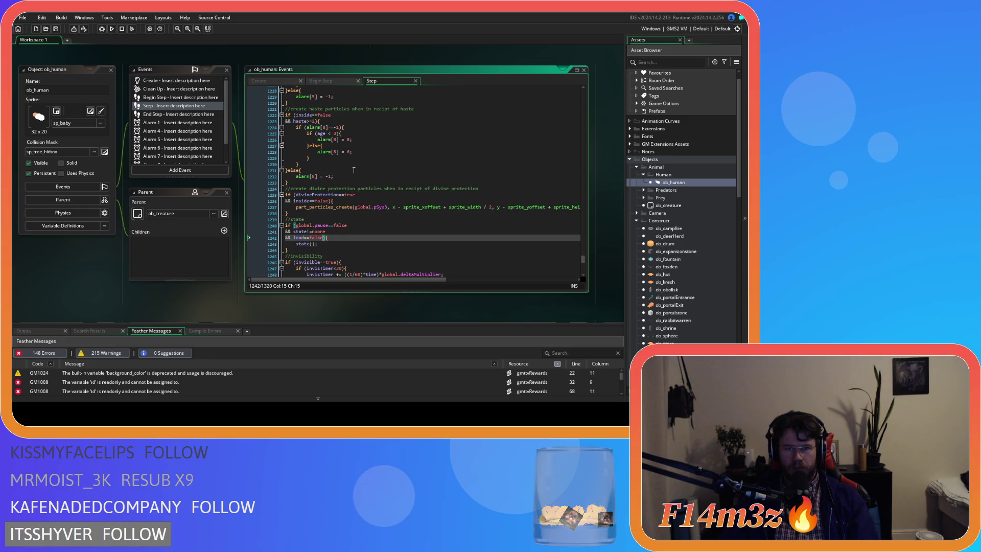
scroll(354, 170, "up", 5)
scroll(354, 170, "up", 4)
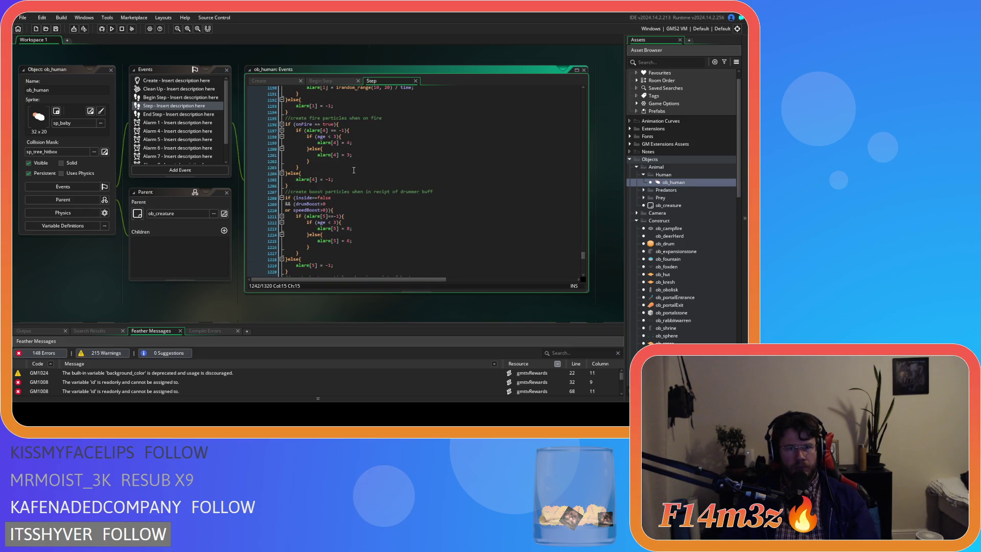
scroll(353, 170, "down", 19)
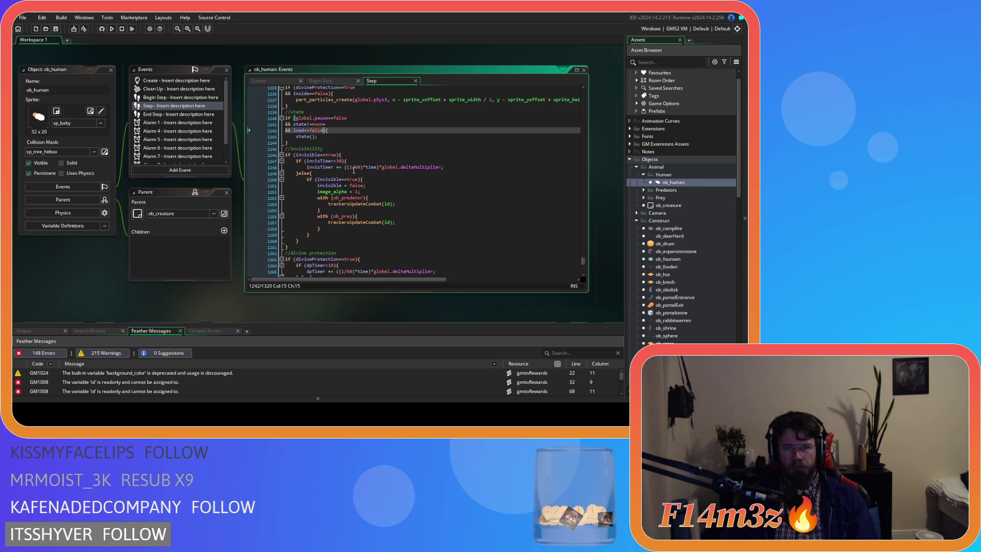
scroll(354, 170, "down", 9)
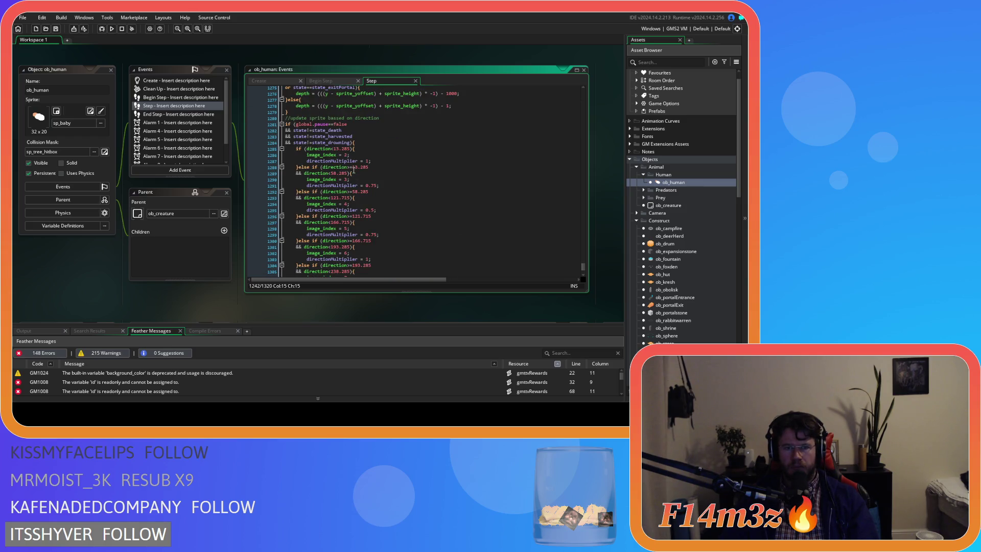
scroll(360, 168, "down", 6)
mouse_move(583, 270)
left_mouse_down()
mouse_move(573, 91)
mouse_move(569, 119)
left_mouse_up()
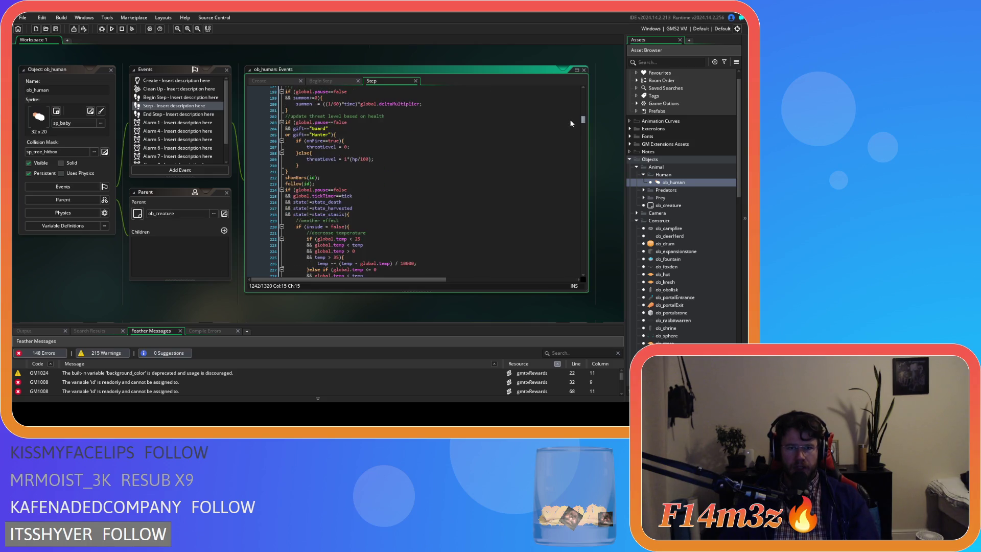
scroll(449, 133, "down", 2)
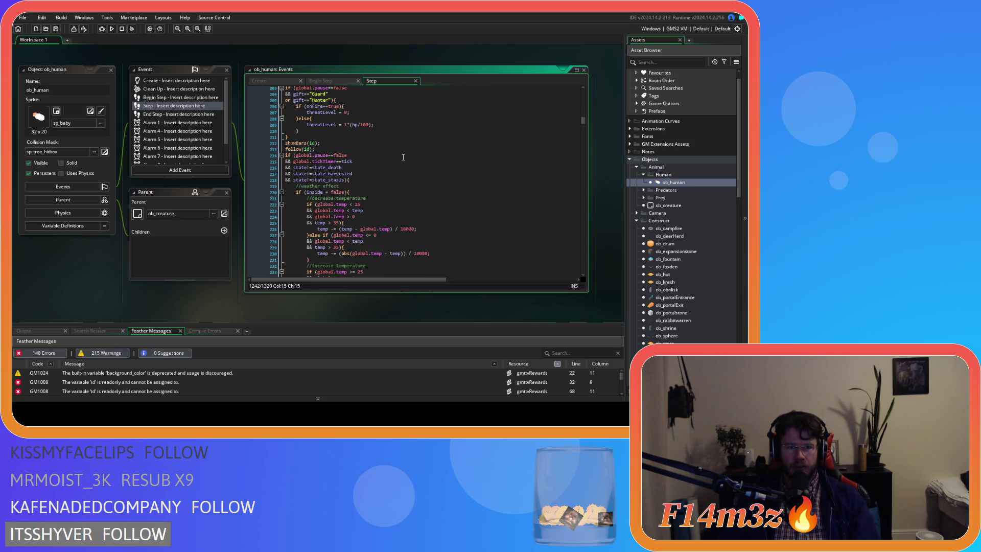
scroll(403, 157, "down", 20)
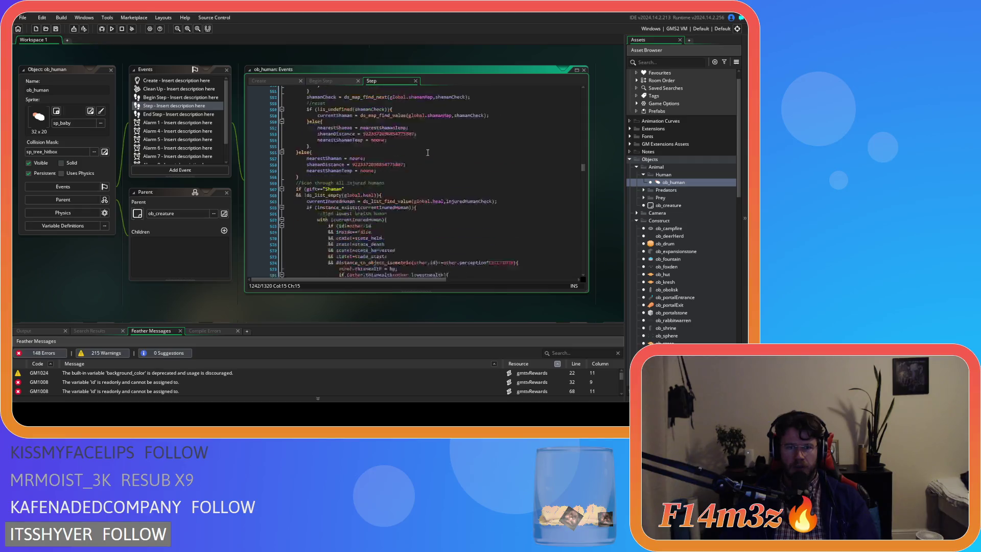
scroll(428, 152, "down", 20)
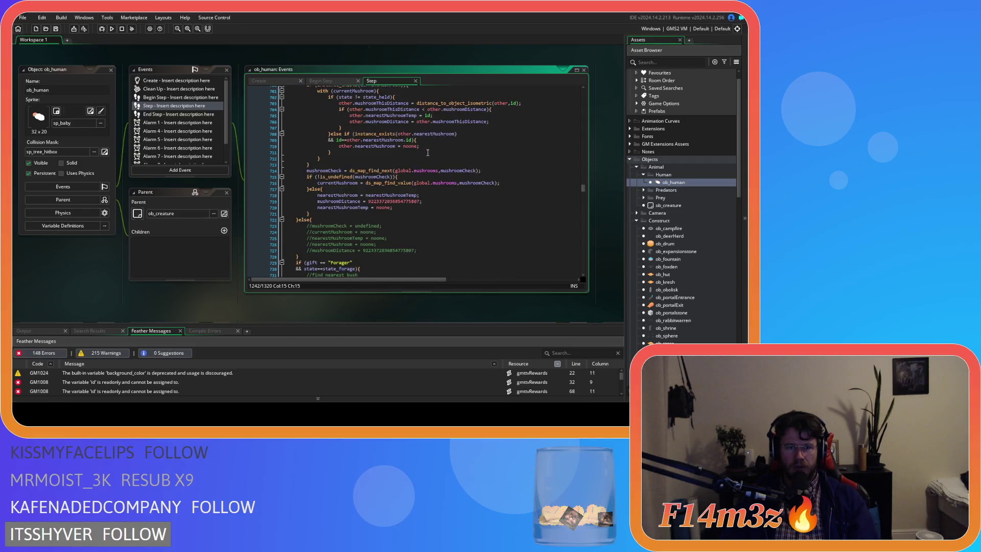
scroll(428, 153, "down", 19)
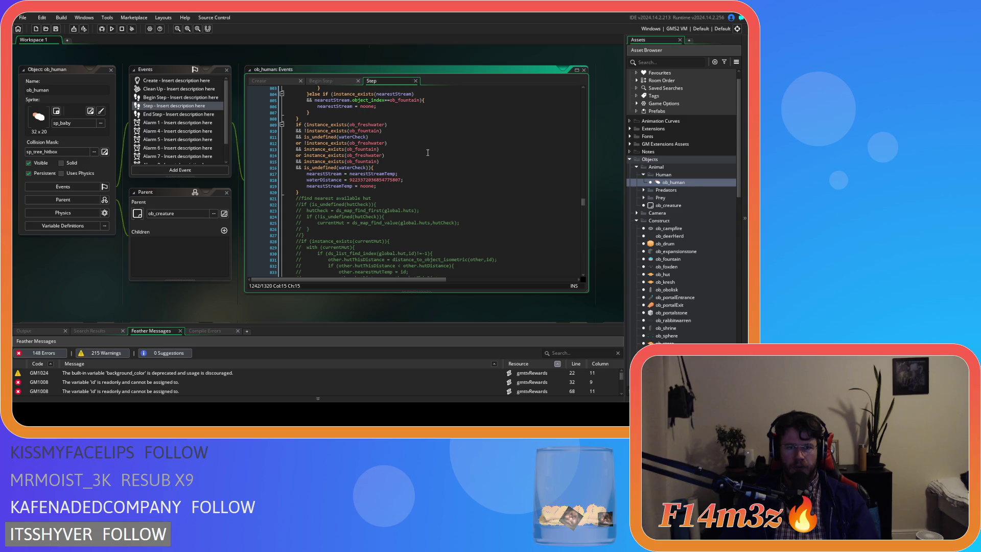
scroll(428, 152, "down", 6)
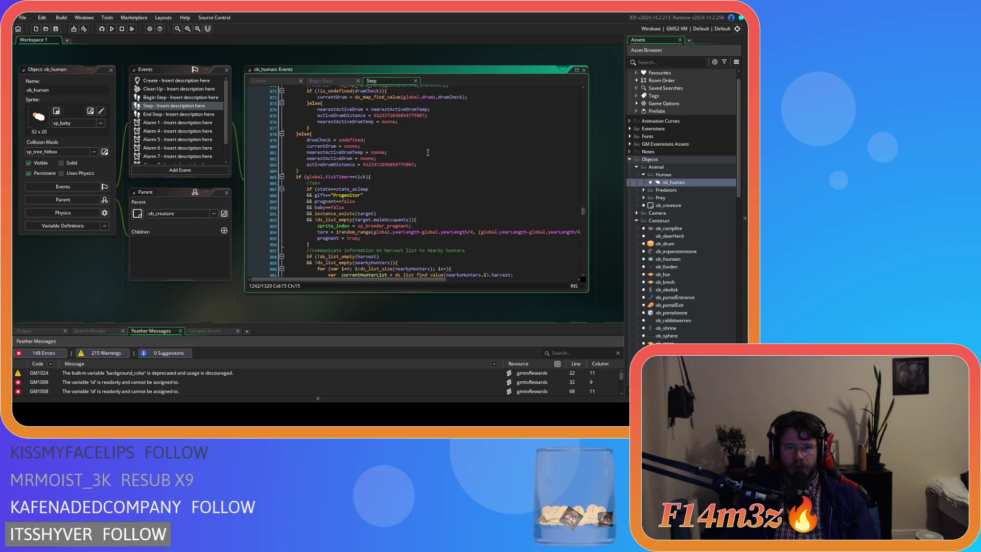
left_click(426, 177)
scroll(453, 186, "down", 17)
scroll(452, 186, "down", 20)
scroll(452, 186, "down", 20)
Step: Undo the accidental edit near line 274 and return to the global.tickTimer==tick condition
key("ctrl+z")
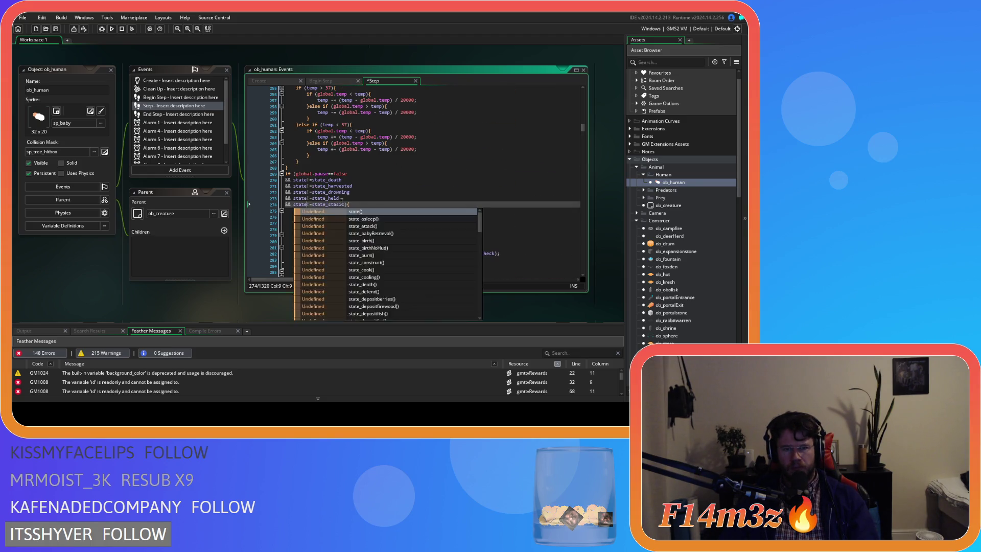
key("ctrl+z")
left_click_drag(585, 130, 567, 250)
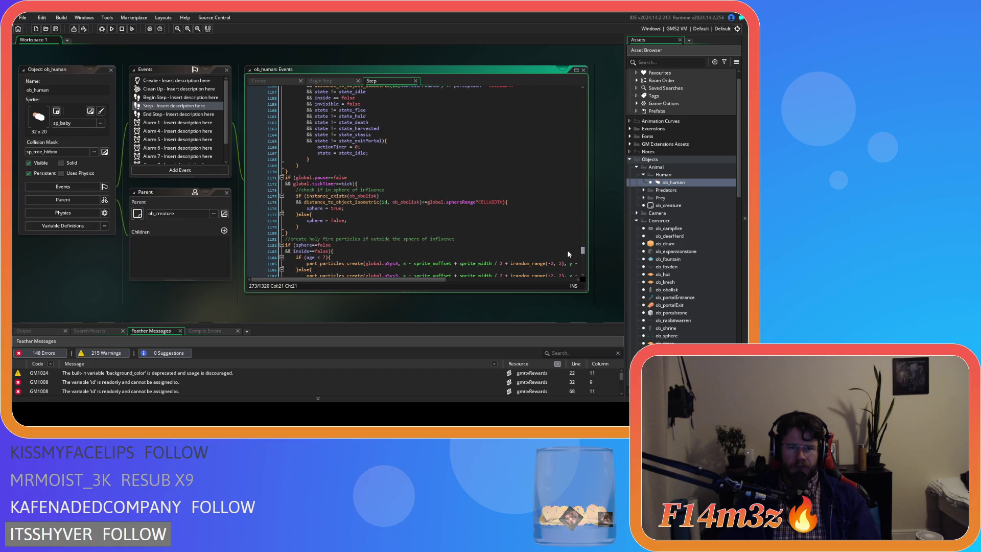
left_click(396, 186)
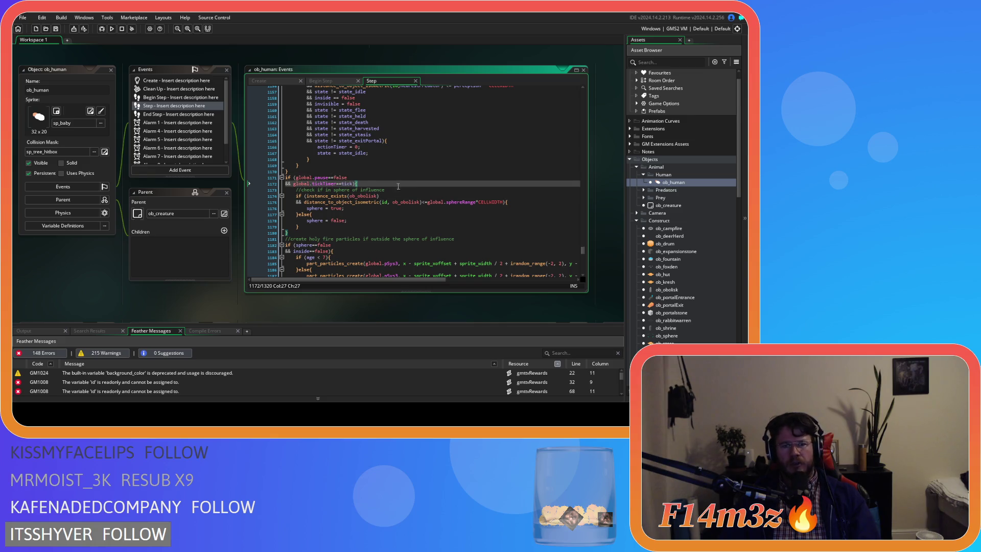
Step: Undo the stray blank line in Step, then clear ob_human's Begin Step code below the comments
scroll(399, 188, "down", 4)
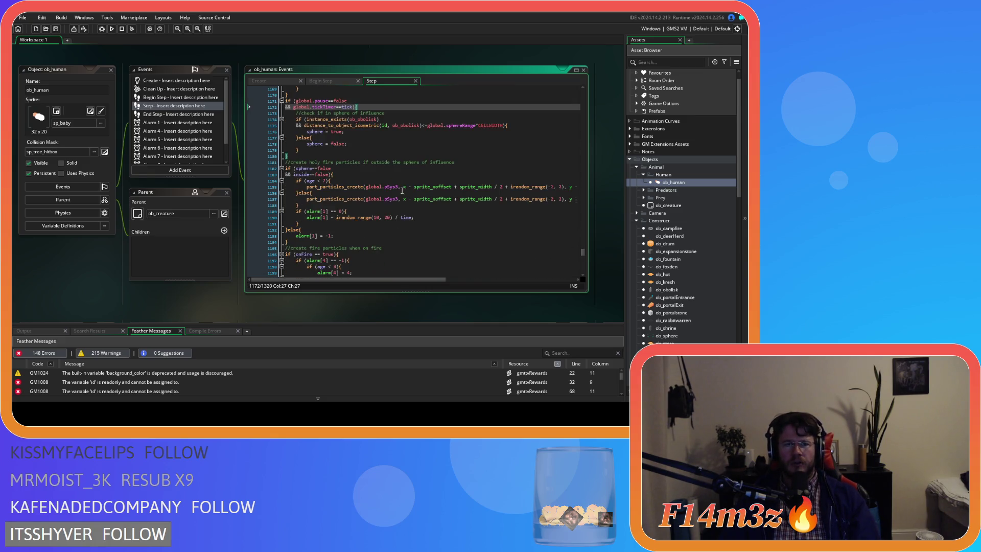
scroll(402, 191, "up", 3)
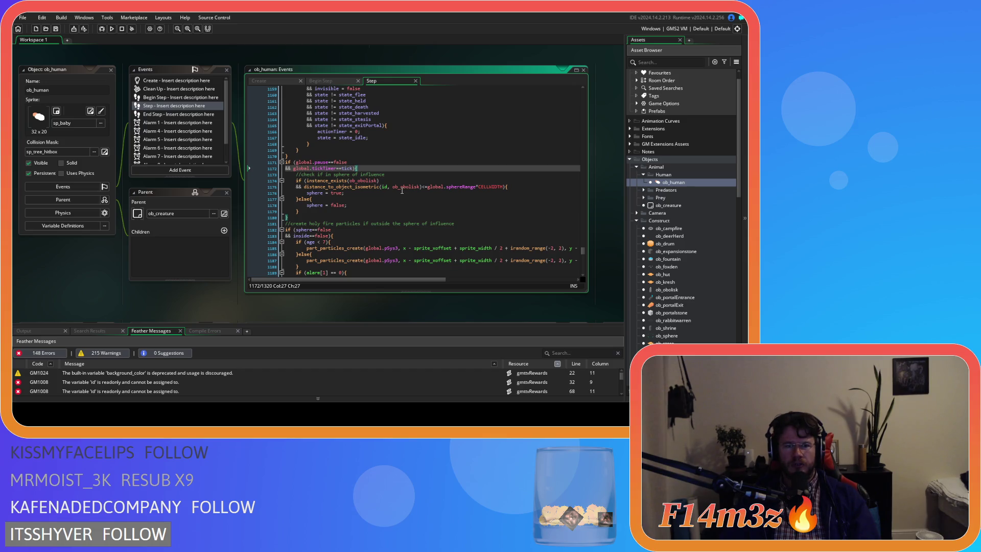
scroll(402, 191, "down", 20)
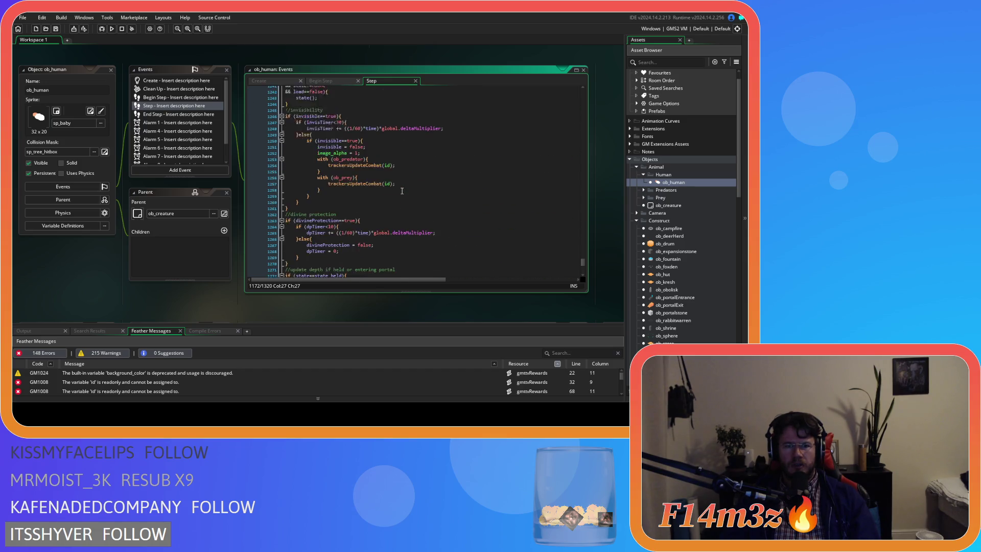
scroll(402, 190, "up", 6)
scroll(402, 191, "down", 7)
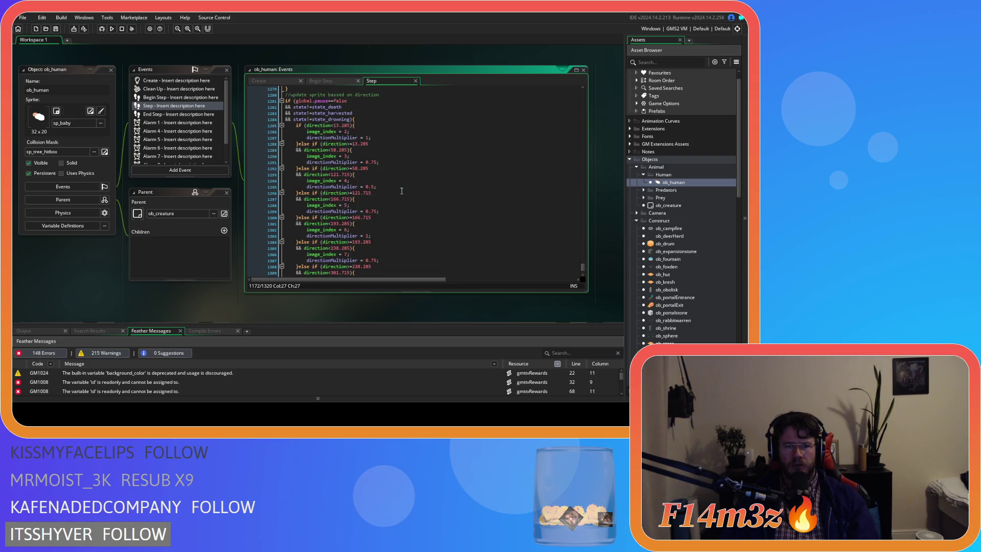
scroll(403, 189, "up", 20)
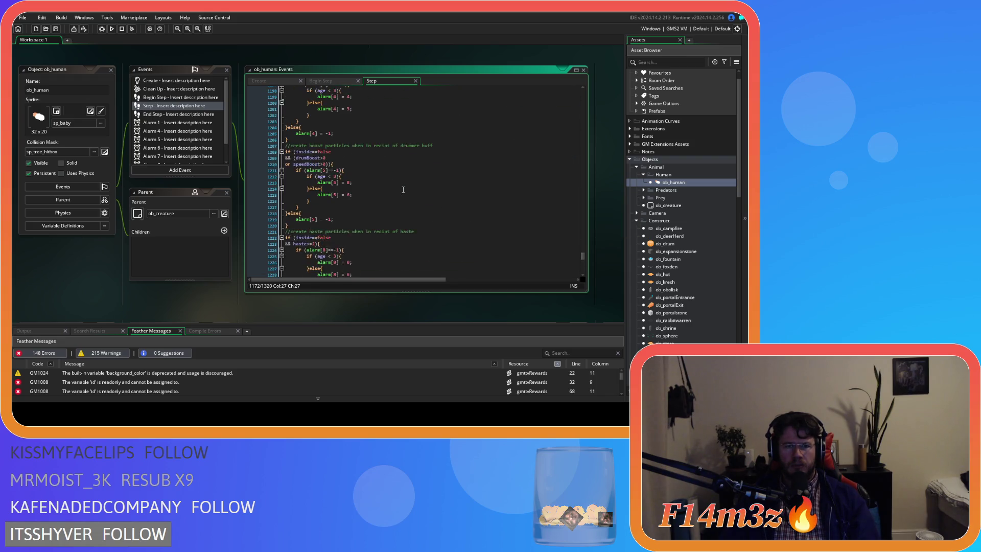
scroll(403, 190, "up", 1)
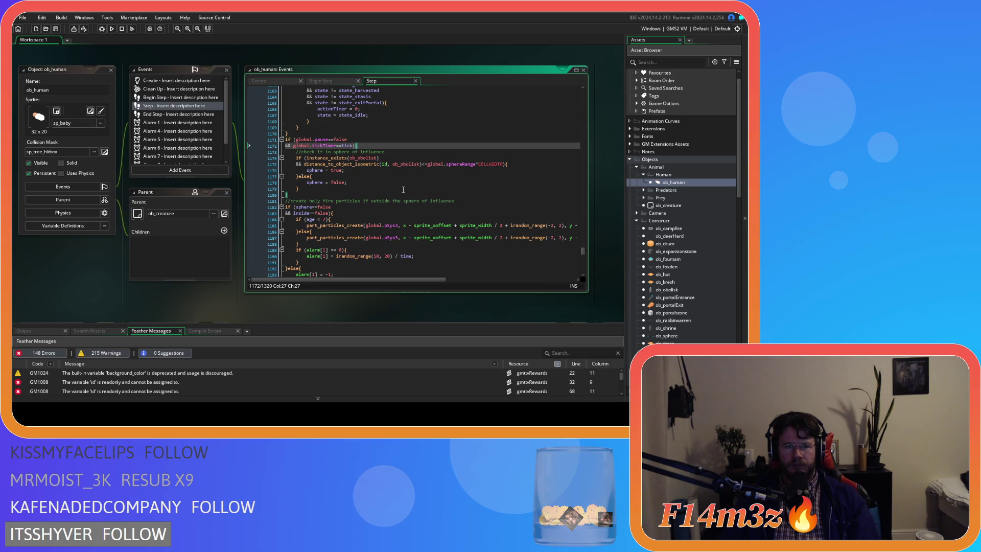
scroll(403, 189, "up", 1)
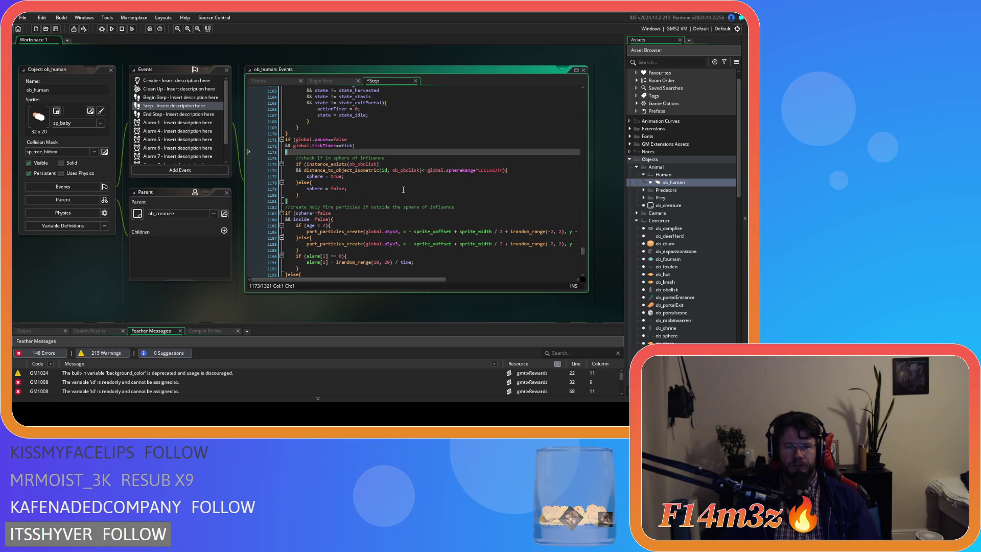
scroll(367, 158, "down", 1)
key("ctrl+z")
key("ctrl+z")
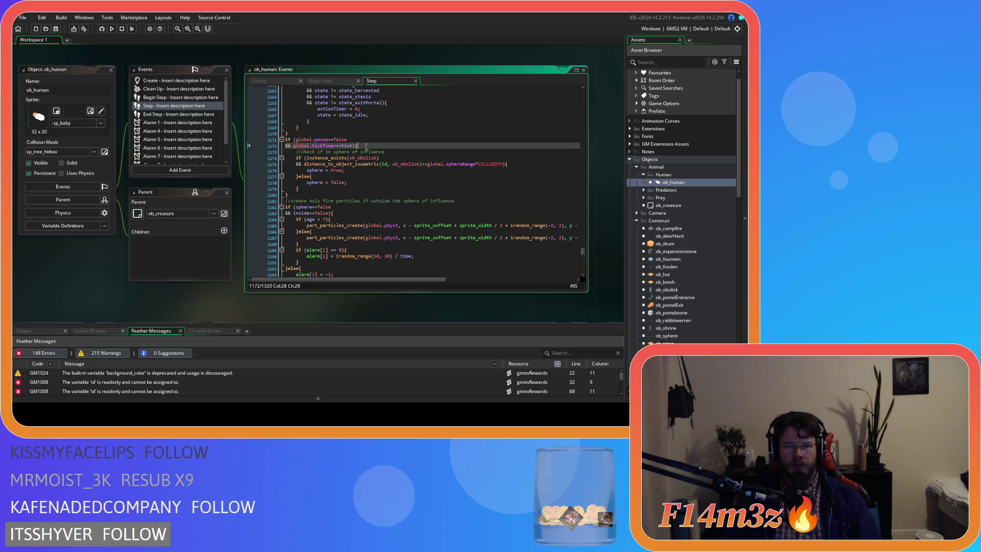
left_click(321, 80)
key("BackSpace")
key("BackSpace")
key("BackSpace")
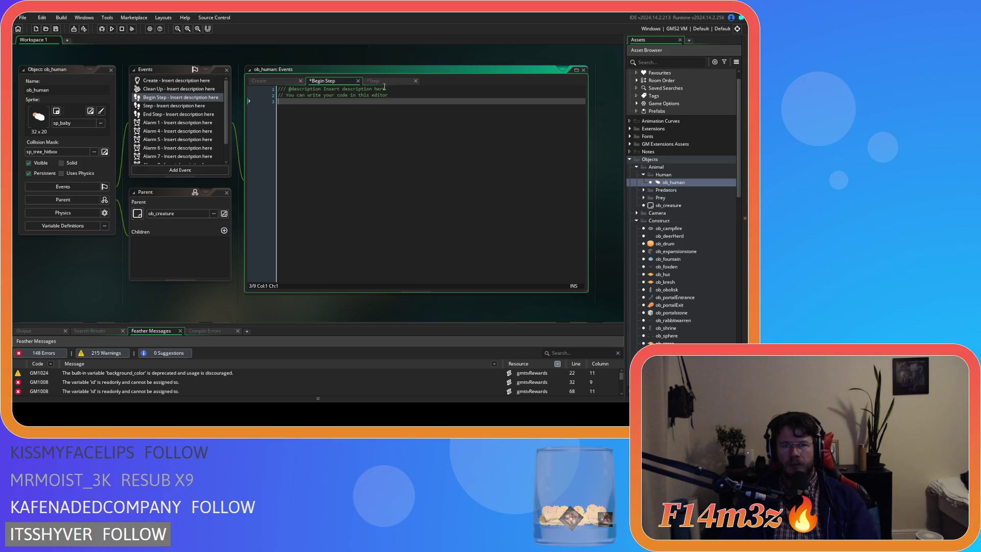
Step: Delete ob_human's emptied Begin Step event
key("BackSpace")
left_click(179, 100)
key("Delete")
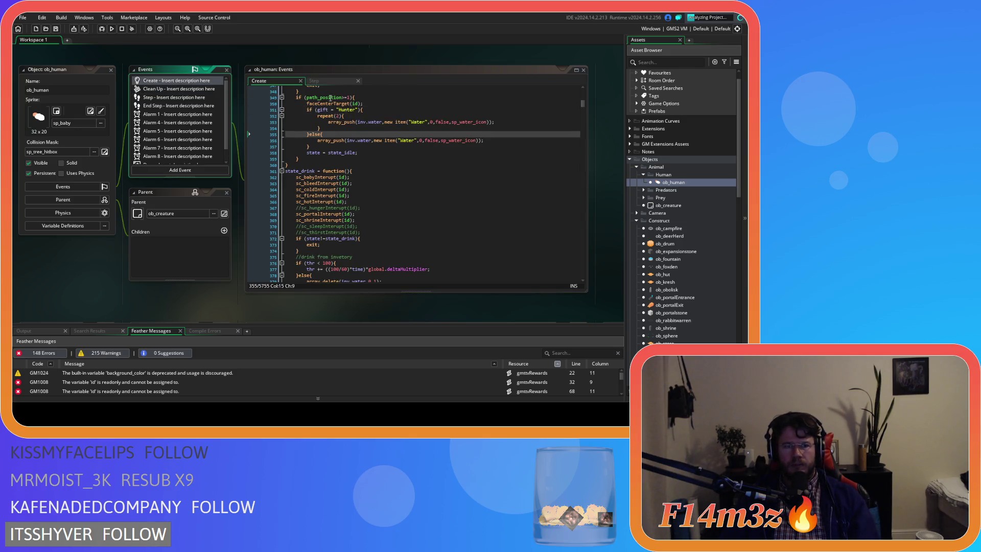
Step: Paste the _temp/spoilage block into Step, indent it, add a '//devca' comment, and save
key("ctrl+v")
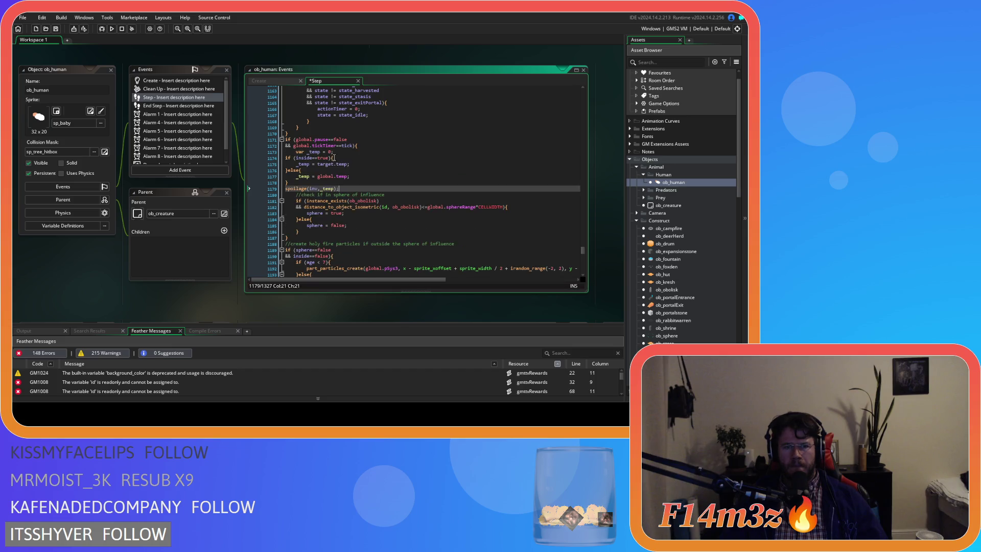
mouse_move(340, 188)
left_mouse_down()
mouse_move(286, 185)
mouse_move(254, 154)
left_mouse_up()
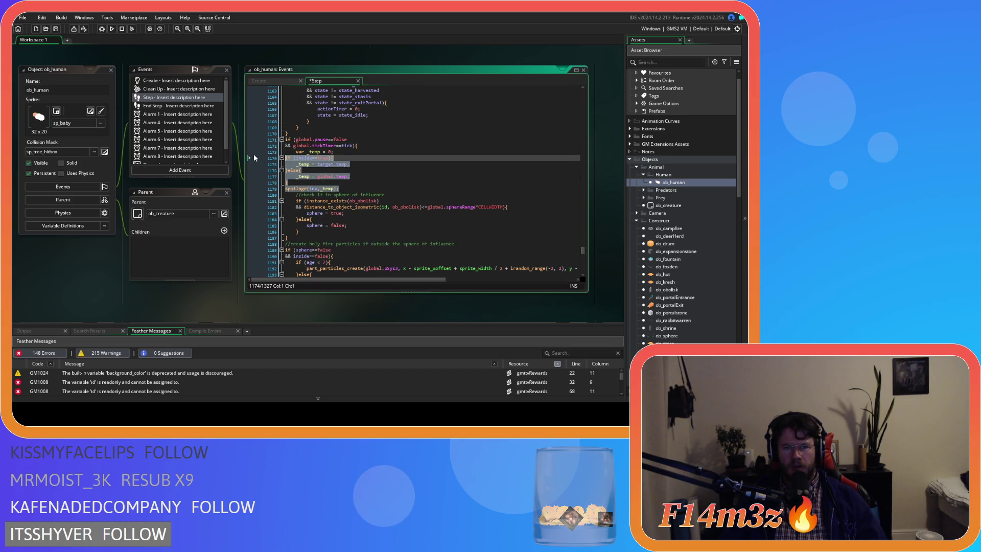
key("Tab")
left_click(371, 148)
key("Return")
type("//devcay items in inventory")
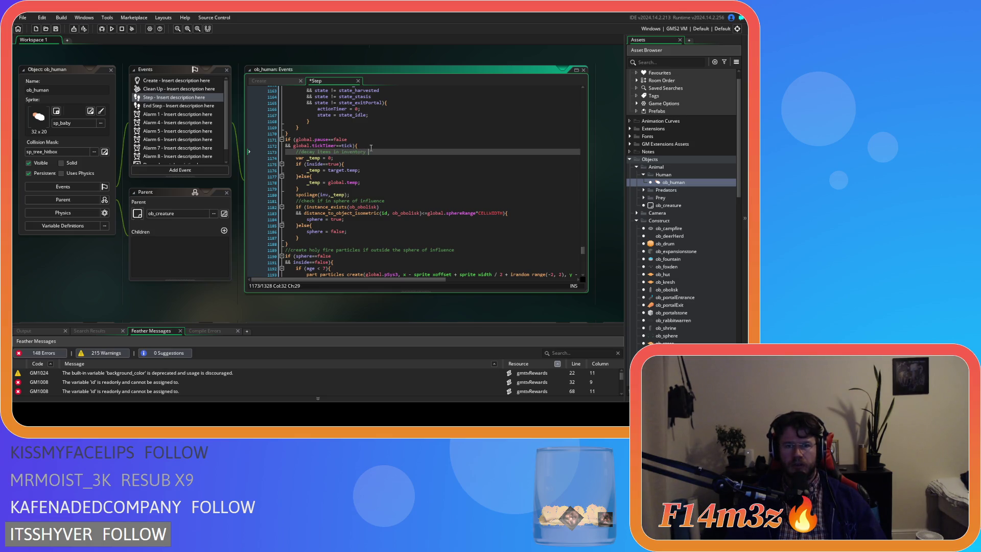
type("n inventory")
key("ctrl+s")
Step: Jump from the spoilage(inv,_temp) call to the sc_spoilage script
left_click(414, 213)
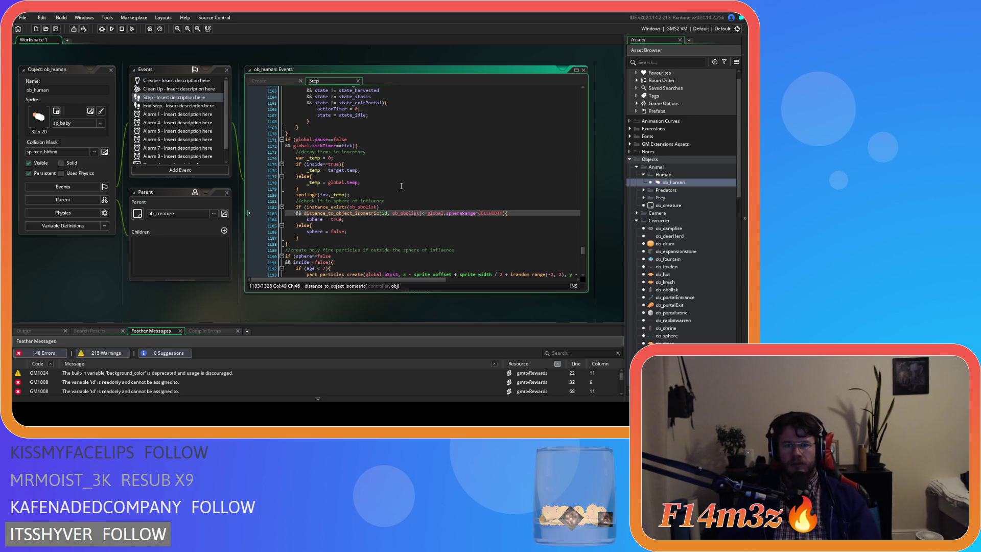
left_click(437, 190)
left_click(458, 195)
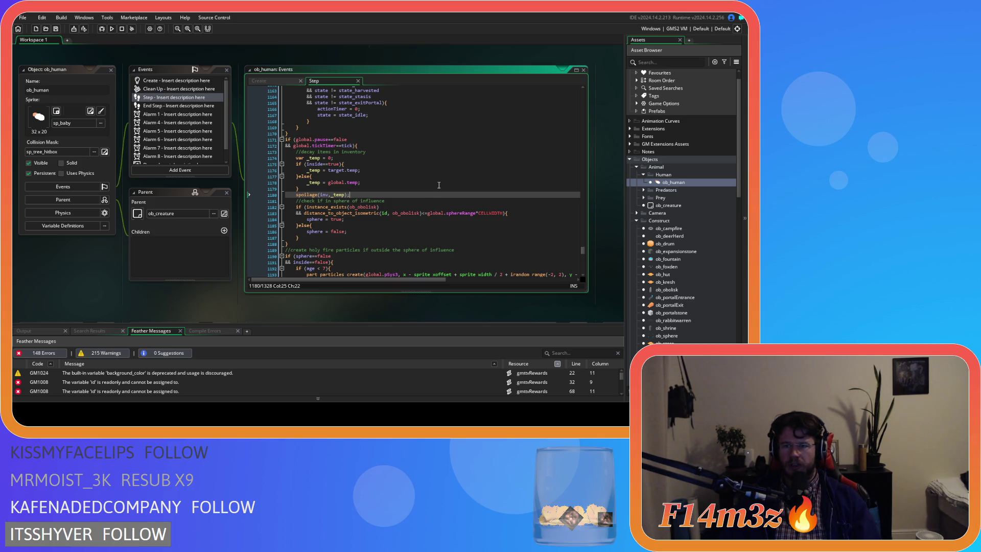
middle_click(311, 194)
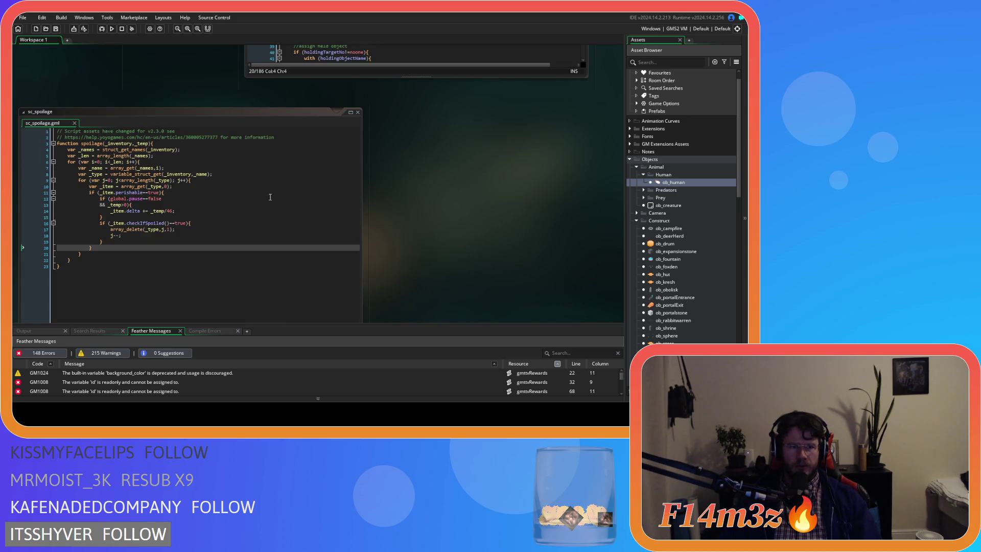
Step: Select the item decay loop in sc_spoilage
left_click_drag(120, 192, 174, 252)
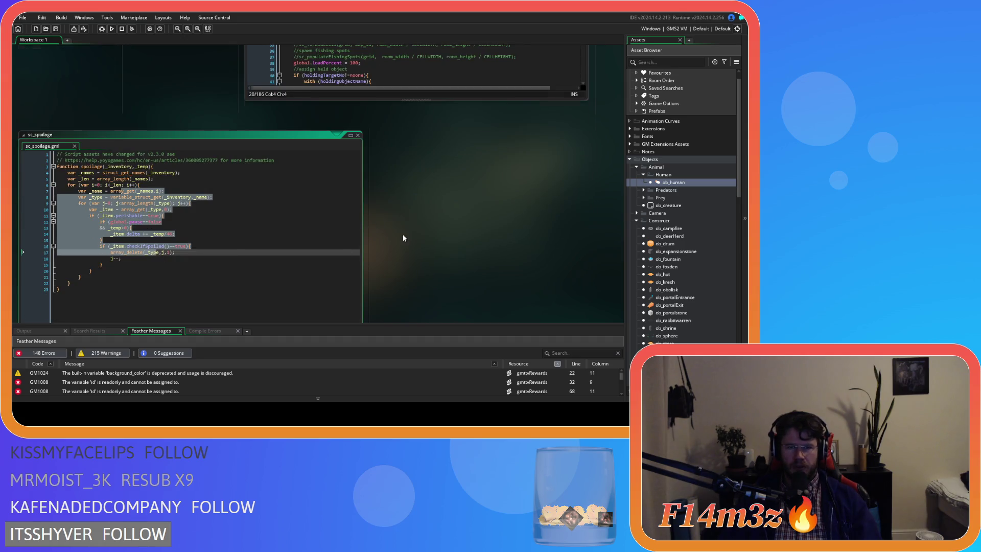
scroll(402, 237, "up", 5)
scroll(395, 246, "up", 3)
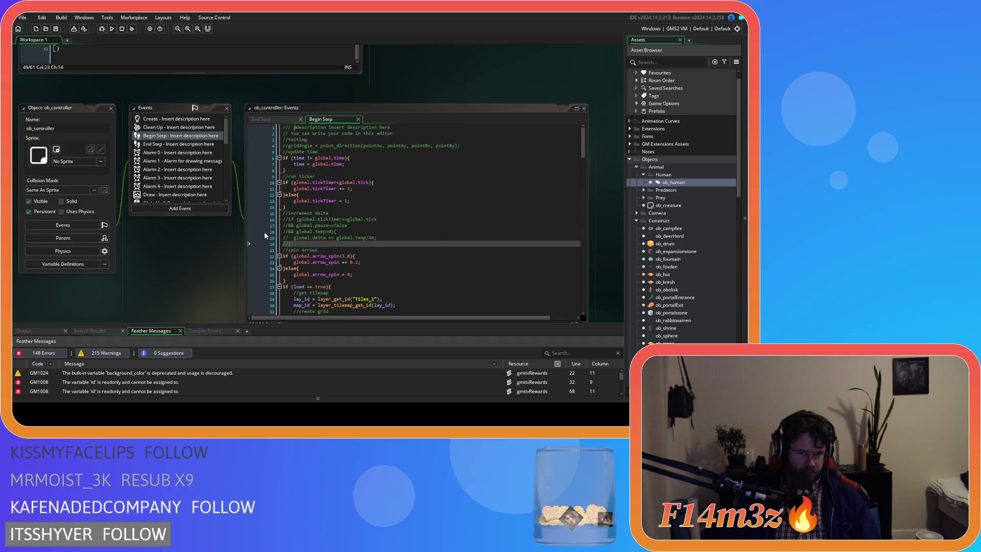
Step: Delete the commented increment delta block from ob_controller's Begin Step code
left_click(304, 245)
key("shift+Up")
key("shift+Up")
key("shift+Up")
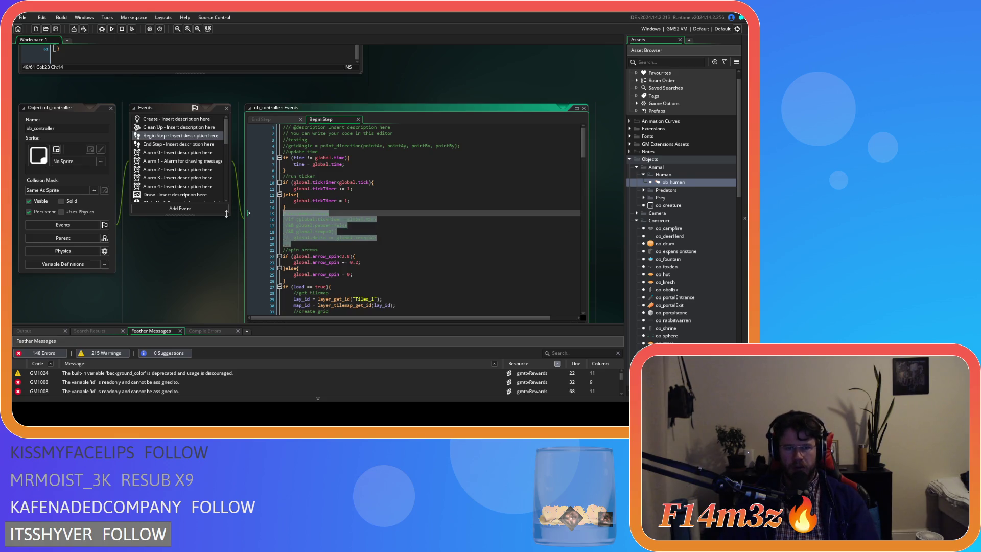
key("BackSpace")
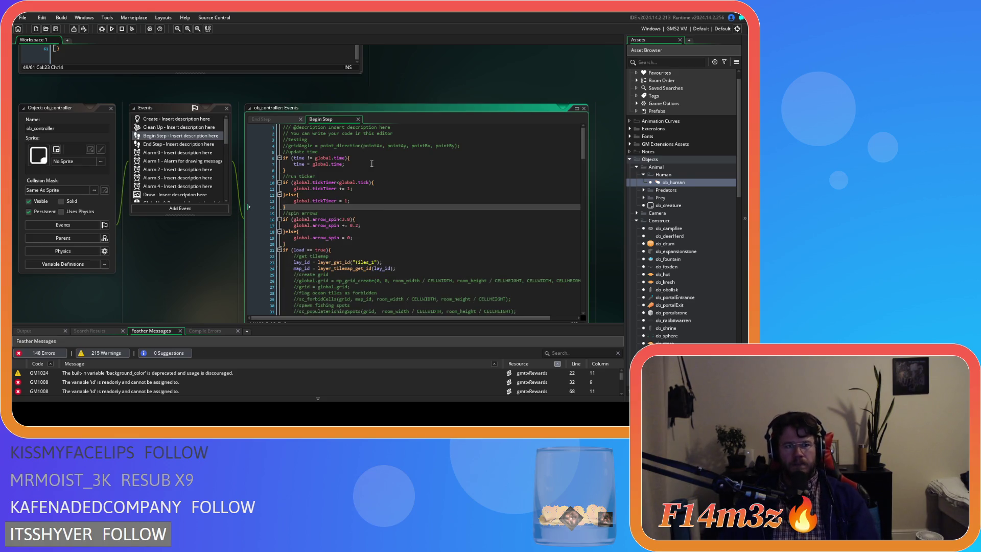
scroll(358, 170, "up", 6)
scroll(356, 169, "down", 2)
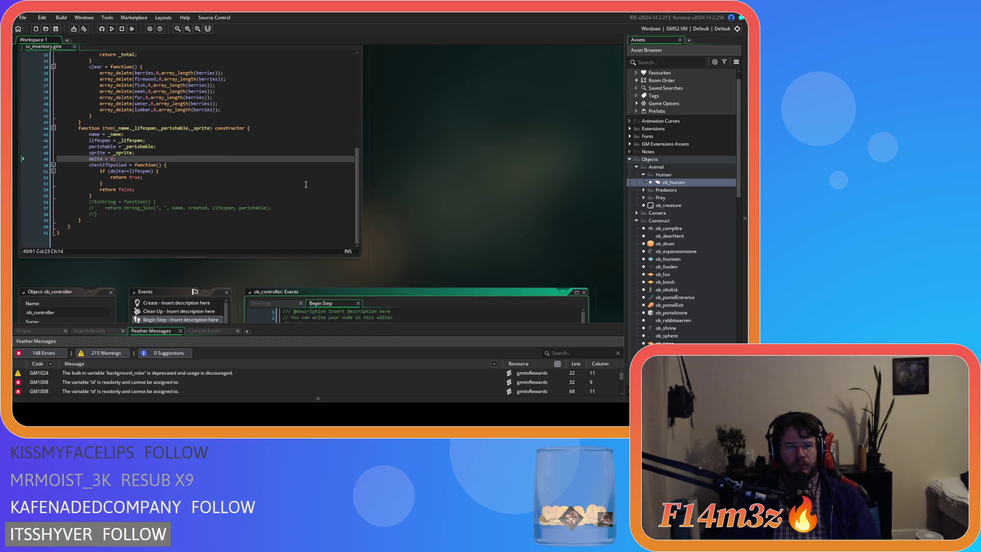
scroll(407, 199, "up", 2)
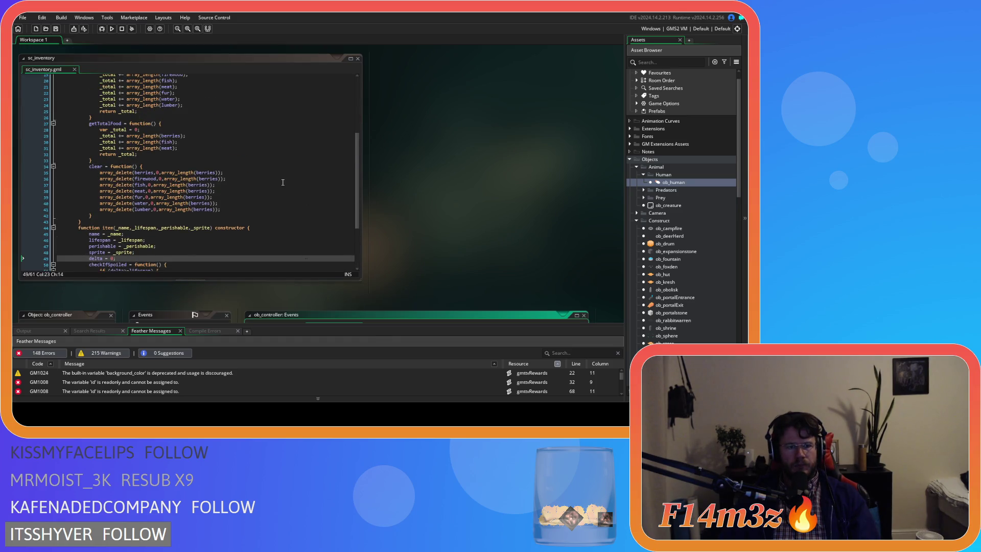
scroll(284, 183, "down", 4)
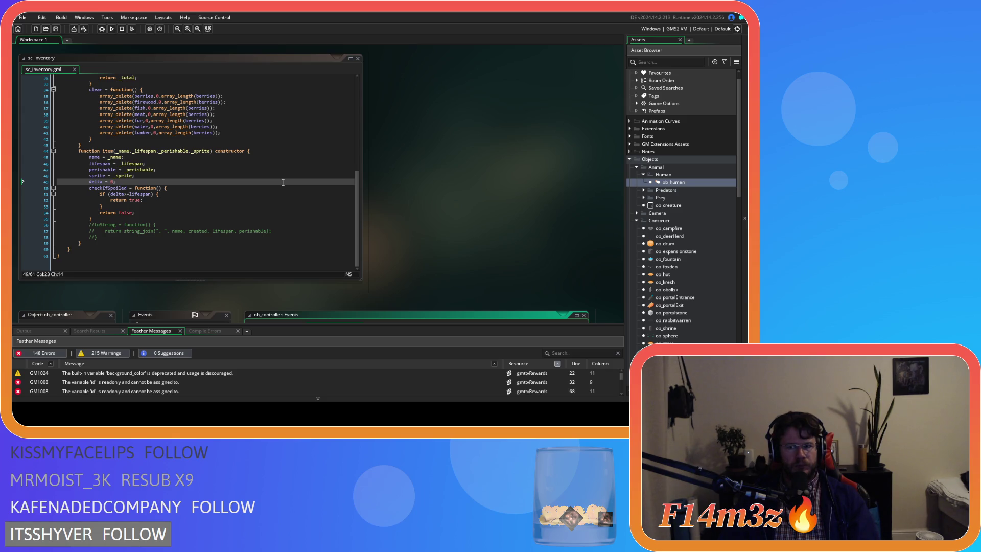
right_click(403, 155)
mouse_move(424, 170)
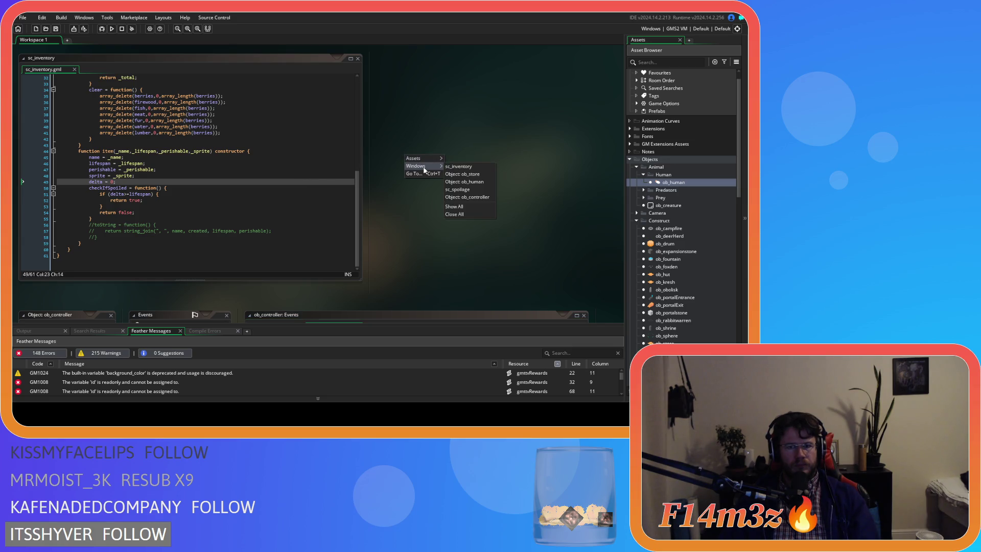
Step: Close all editor windows and collapse the Human, Animal, Construct, Inventory and Scripts folders
left_click(484, 214)
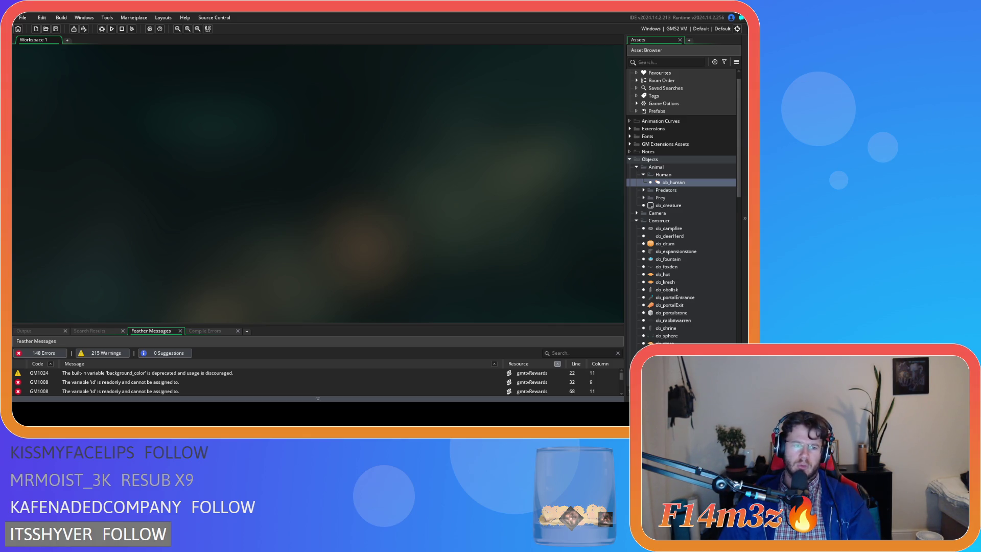
left_click(644, 175)
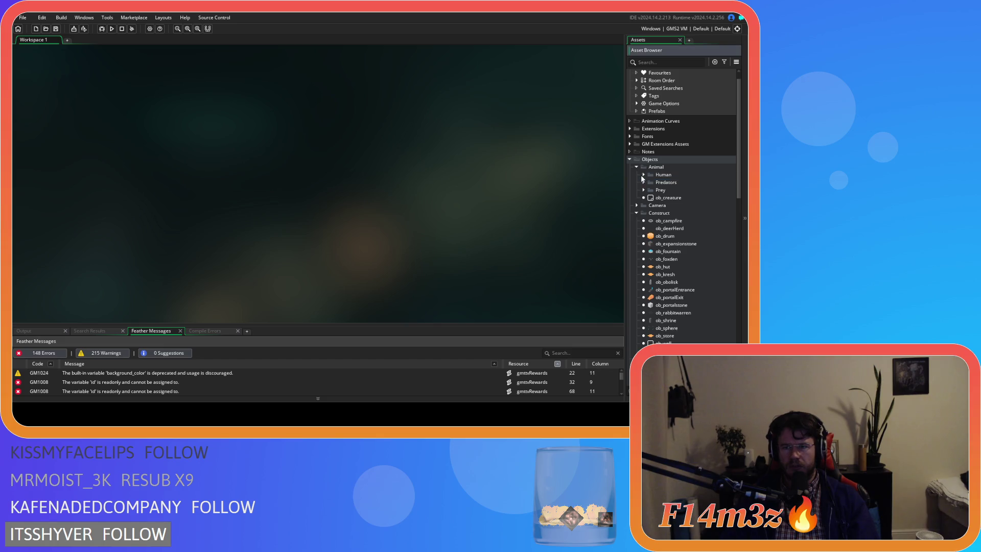
left_click(637, 167)
left_click(636, 182)
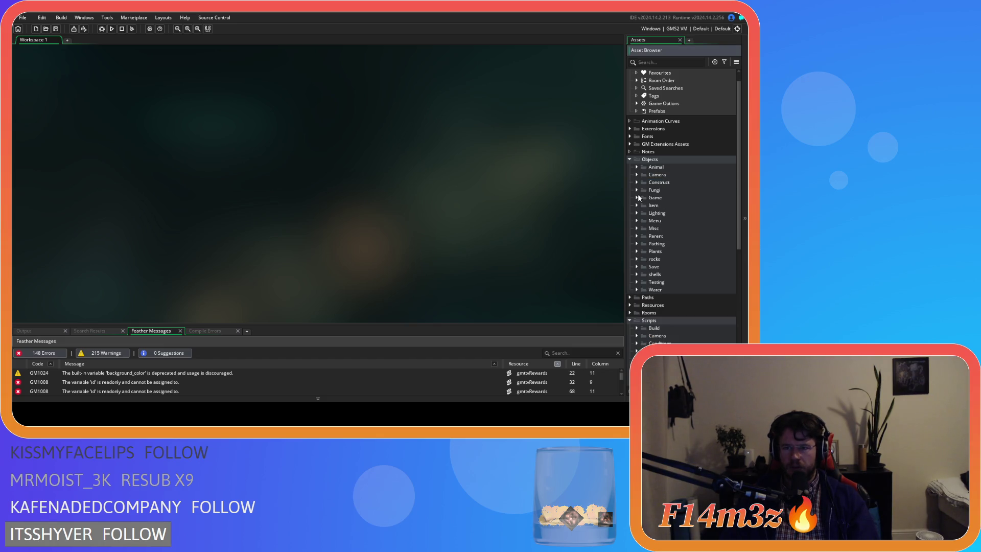
scroll(633, 316, "down", 10)
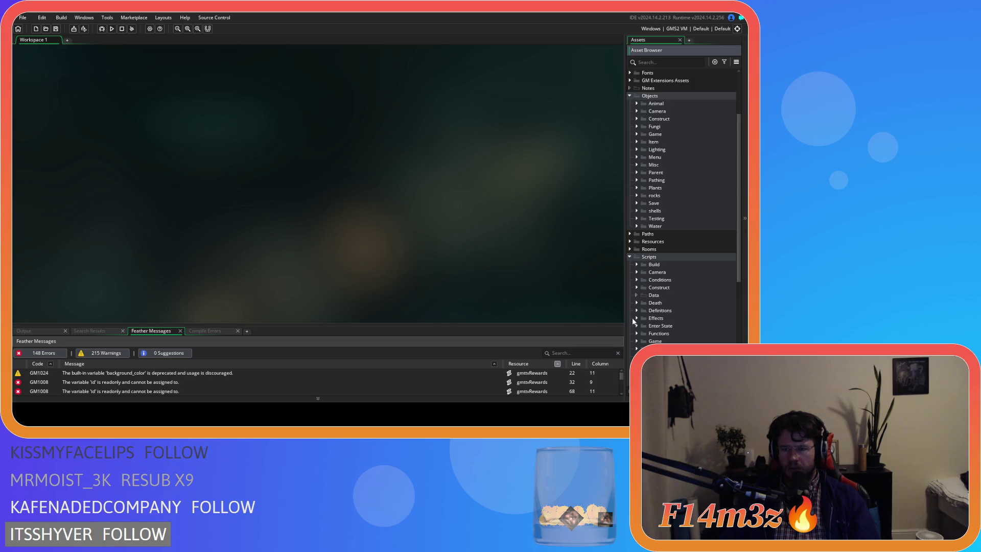
scroll(638, 246, "up", 1)
left_click(636, 219)
scroll(634, 214, "up", 5)
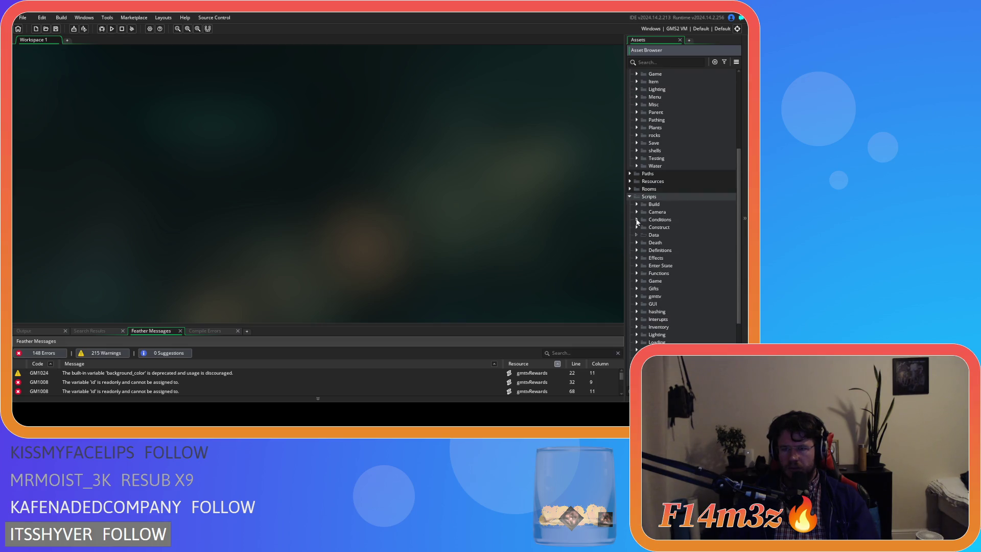
left_click(629, 197)
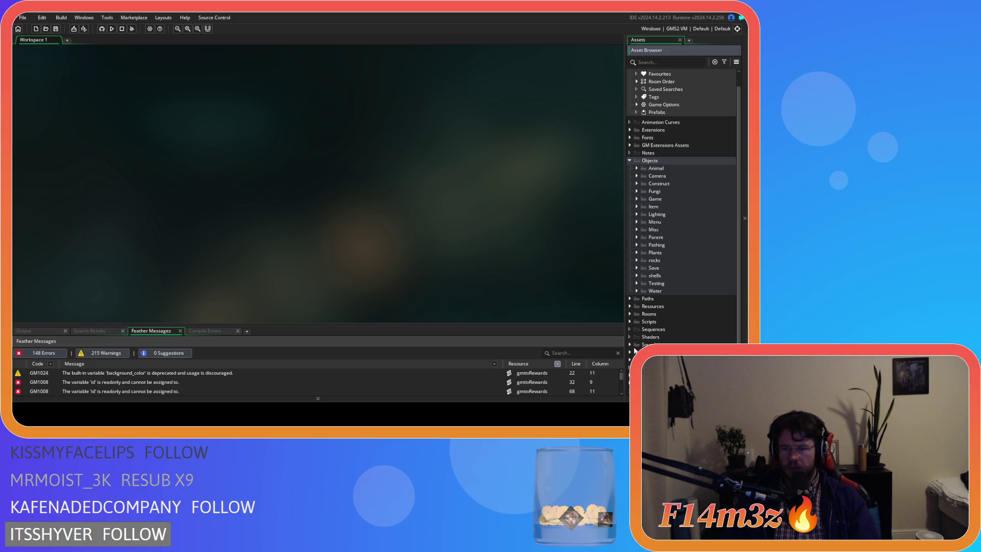
Step: Expand Scripts > Save and open the sc_saveInventory script
left_click(634, 322)
scroll(639, 315, "down", 8)
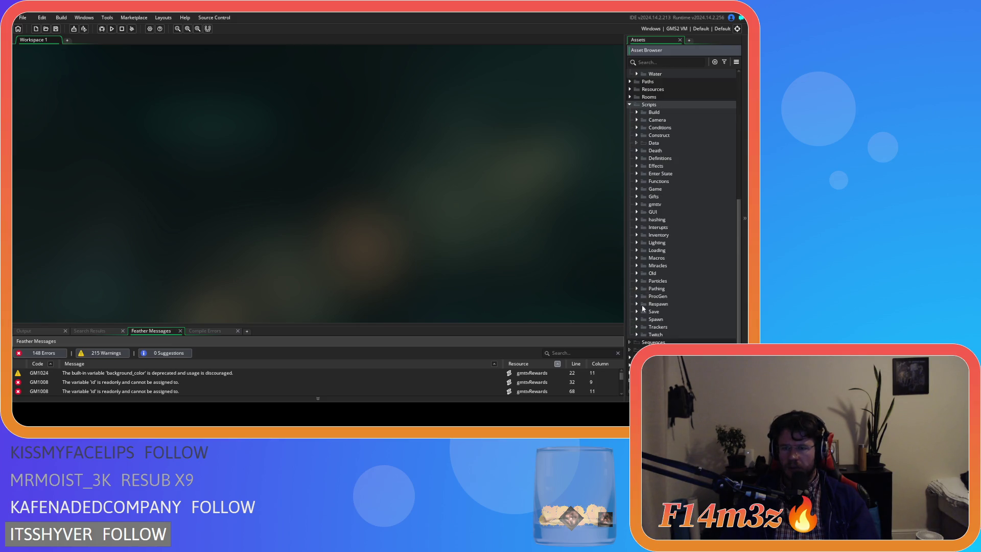
left_click(638, 311)
scroll(640, 307, "down", 6)
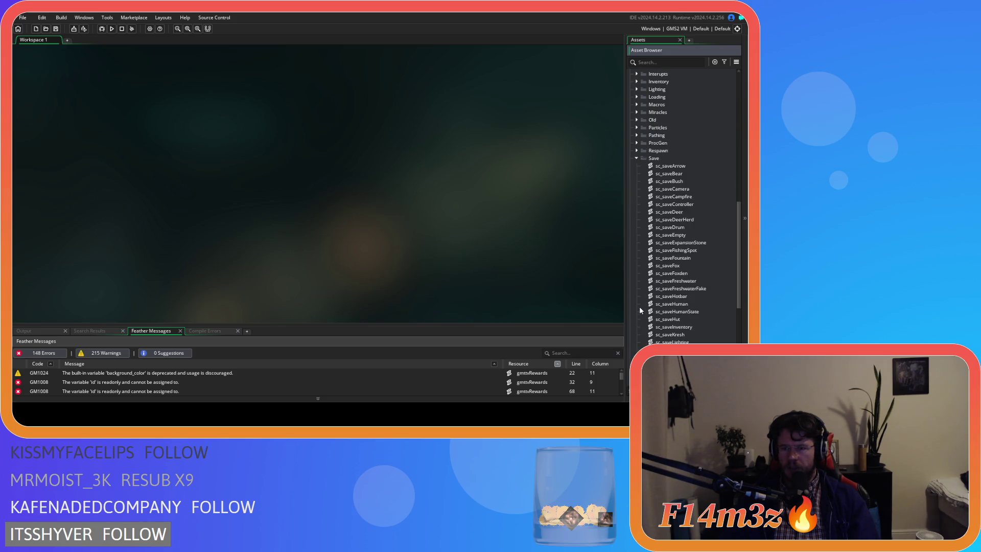
scroll(689, 287, "down", 6)
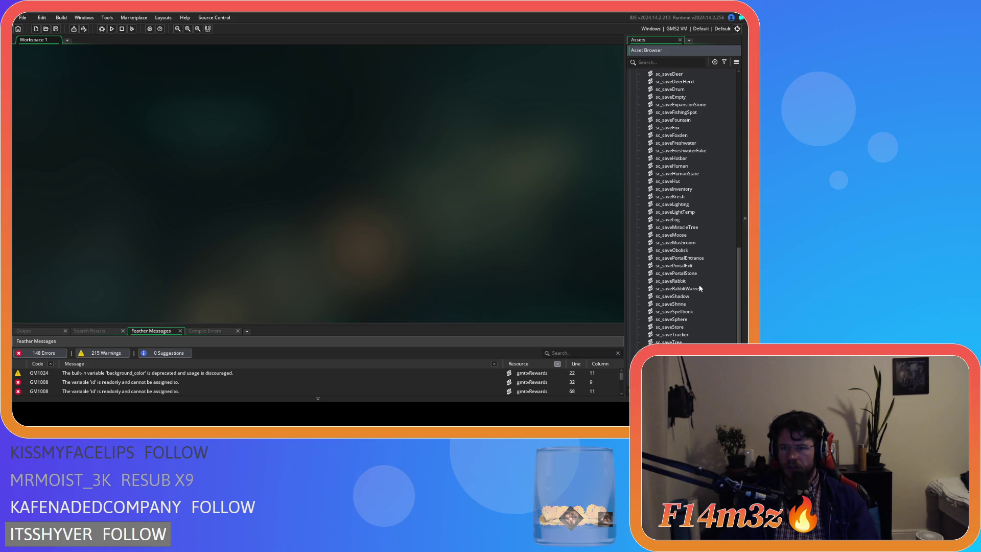
scroll(700, 289, "up", 3)
double_click(680, 219)
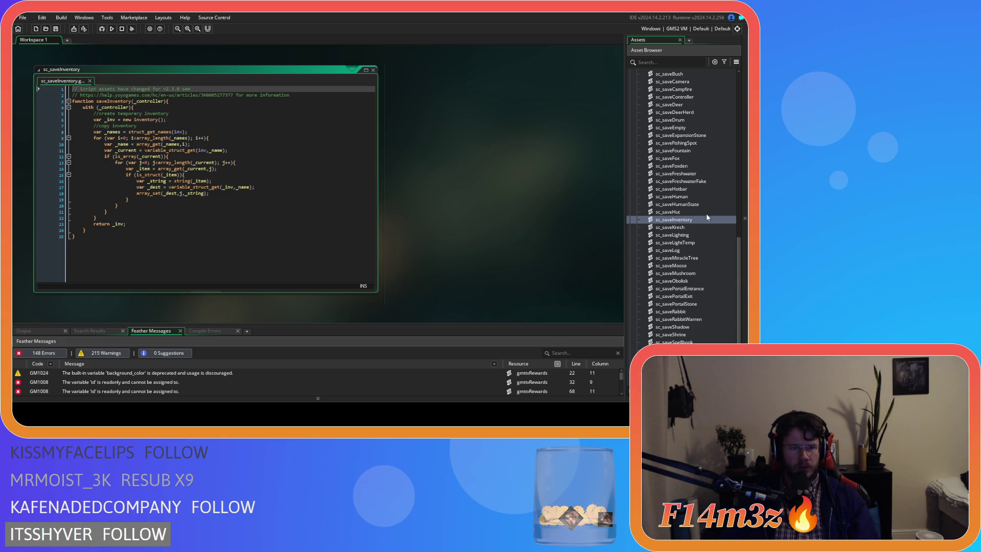
Step: Open sc_loadInventory from the Loading scripts folder
scroll(685, 228, "up", 10)
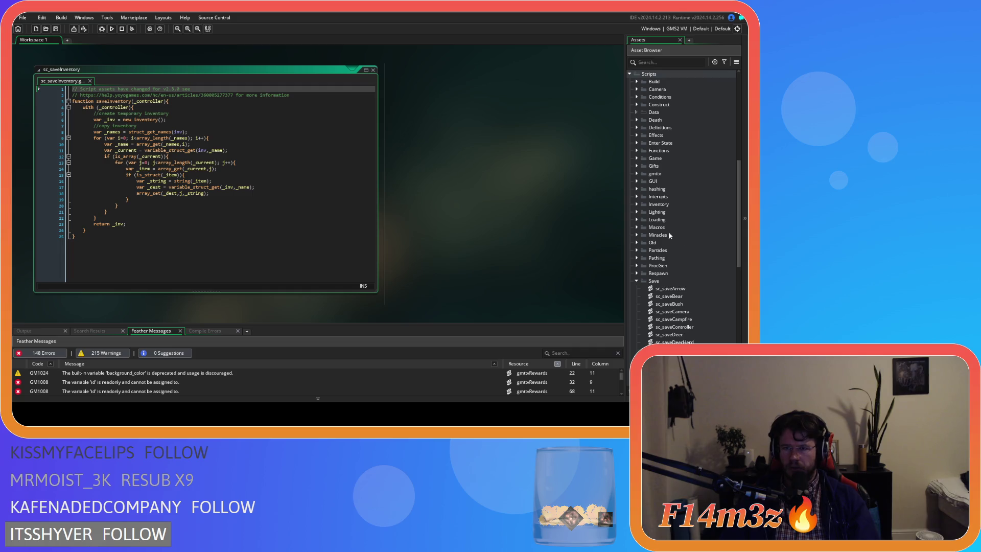
left_click(637, 219)
scroll(679, 227, "down", 6)
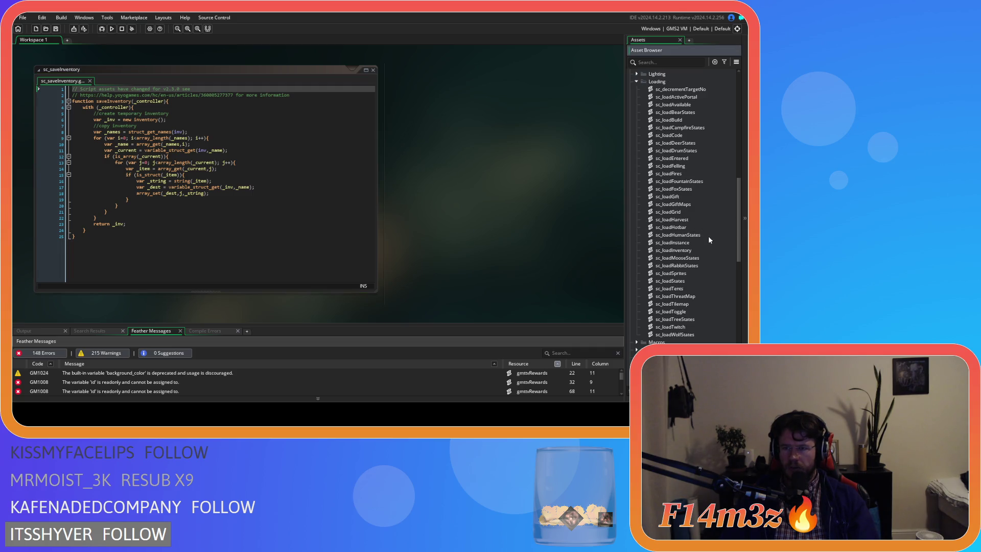
double_click(674, 250)
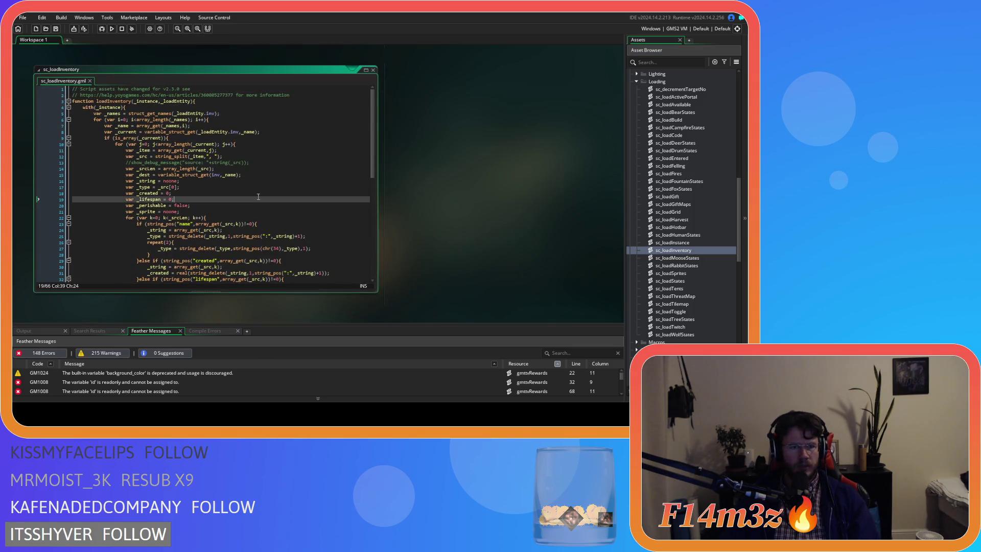
Step: Delete the else-if 'created' parsing block from sc_loadInventory
scroll(296, 189, "down", 5)
scroll(302, 197, "up", 6)
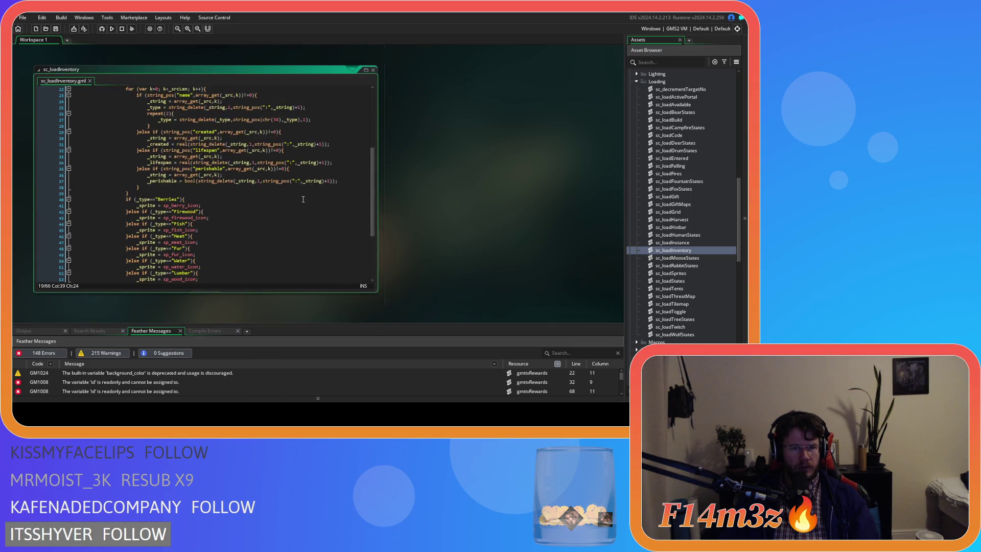
scroll(303, 199, "down", 2)
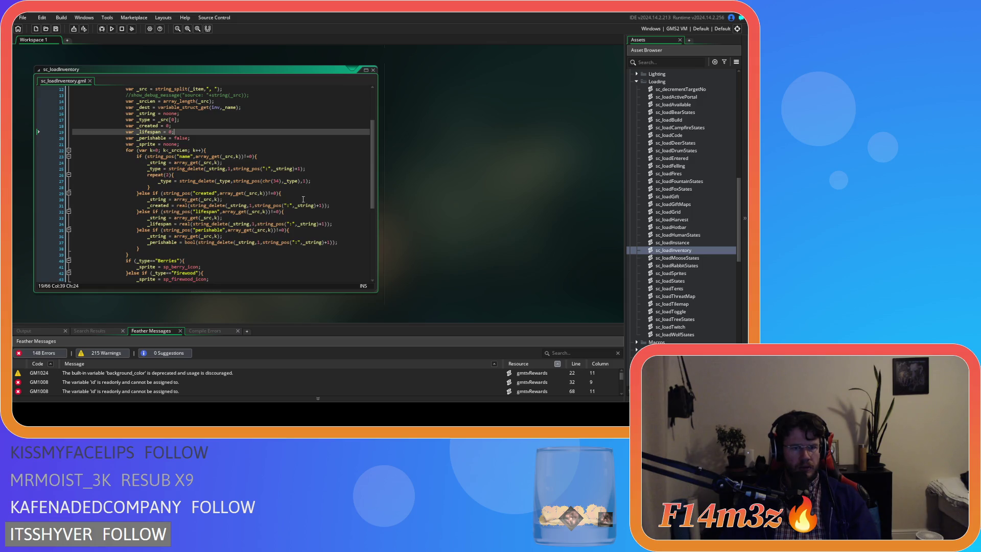
scroll(303, 200, "down", 1)
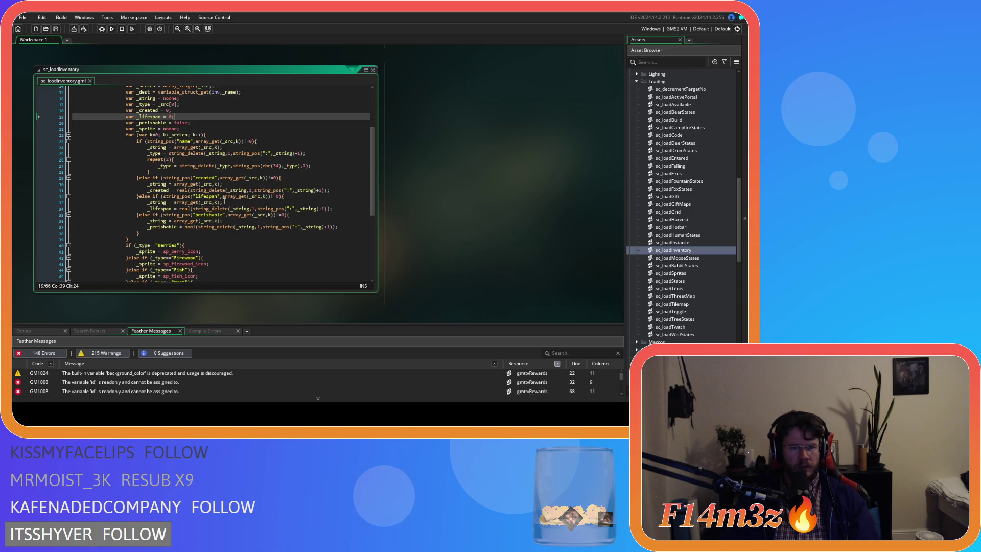
mouse_move(223, 184)
left_mouse_down()
mouse_move(139, 190)
mouse_move(139, 178)
left_mouse_up()
key("Delete")
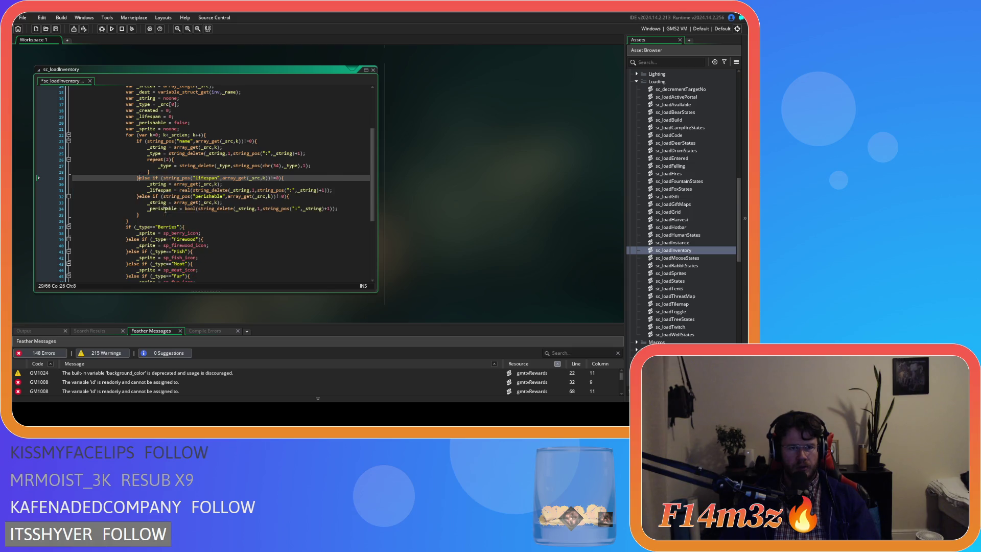
key("ctrl+z")
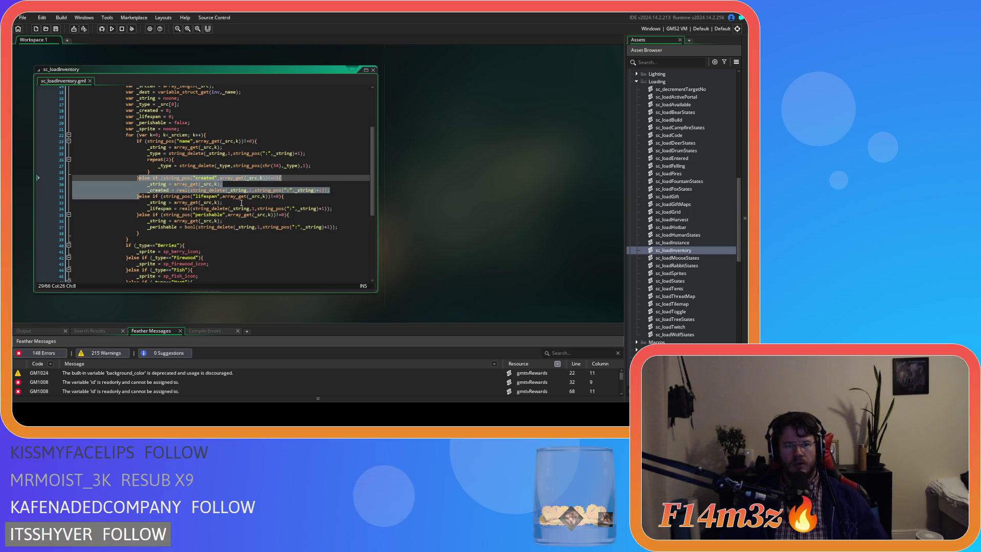
key("Delete")
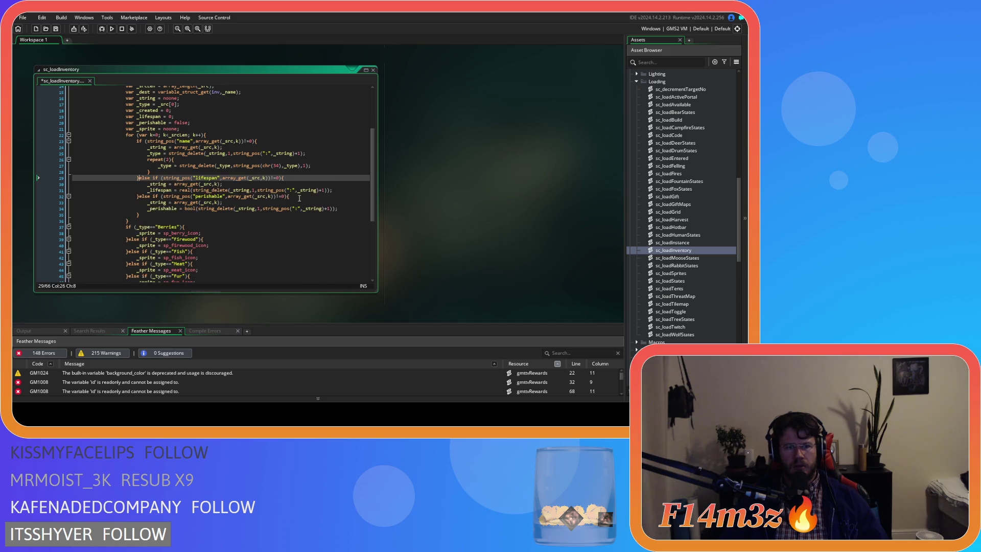
Step: Remove _created from the item() call on line 58, then save and close the script
scroll(226, 234, "down", 5)
left_click(226, 236)
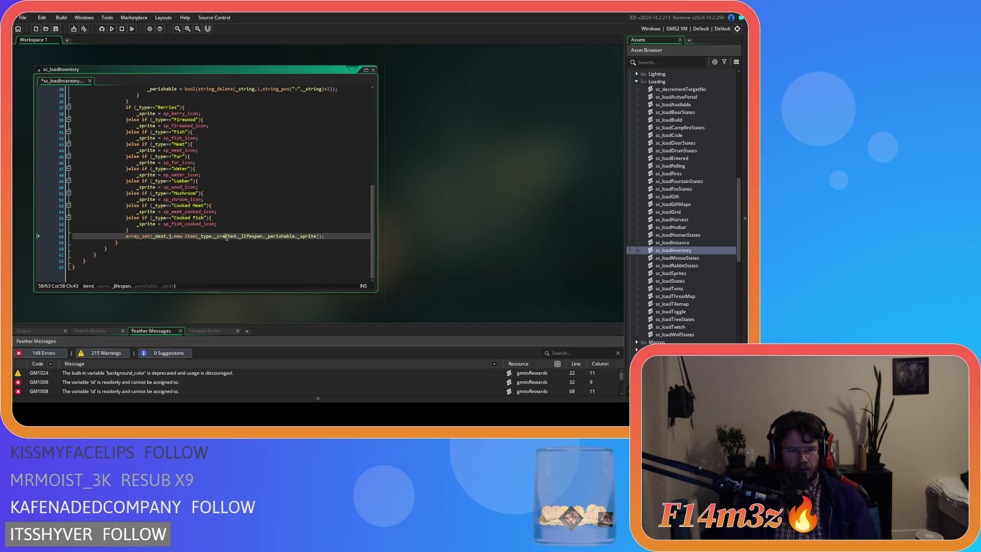
double_click(226, 236)
key("BackSpace")
key("Delete")
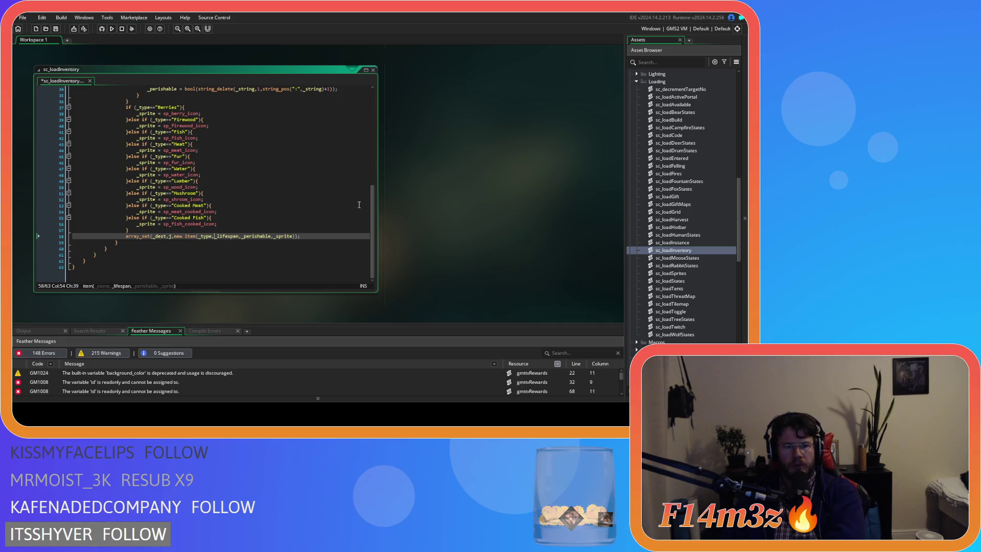
key("ctrl+s")
right_click(443, 166)
left_click(502, 204)
Step: Collapse the Loading, Save and Objects folders in the Asset Browser
left_click(636, 82)
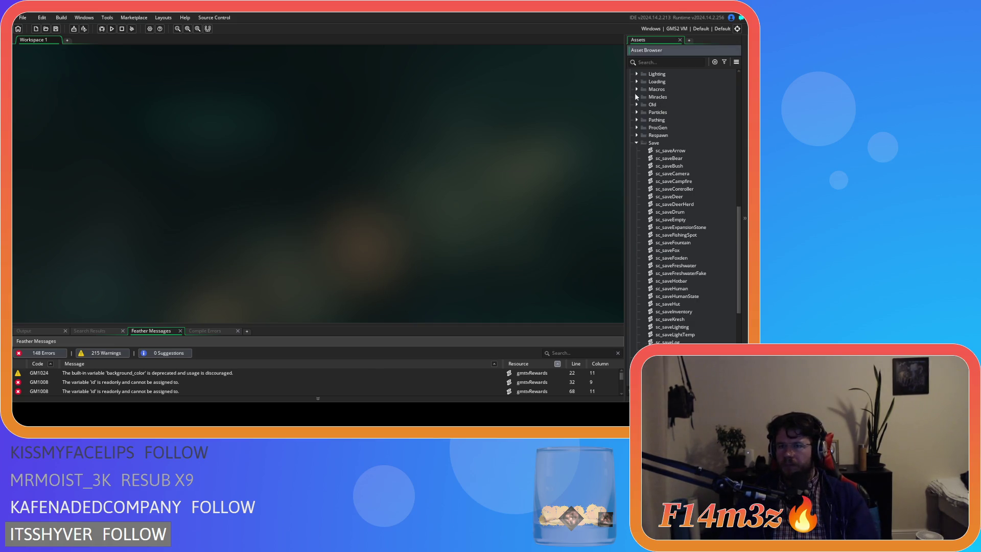
left_click(639, 143)
scroll(636, 169, "up", 1)
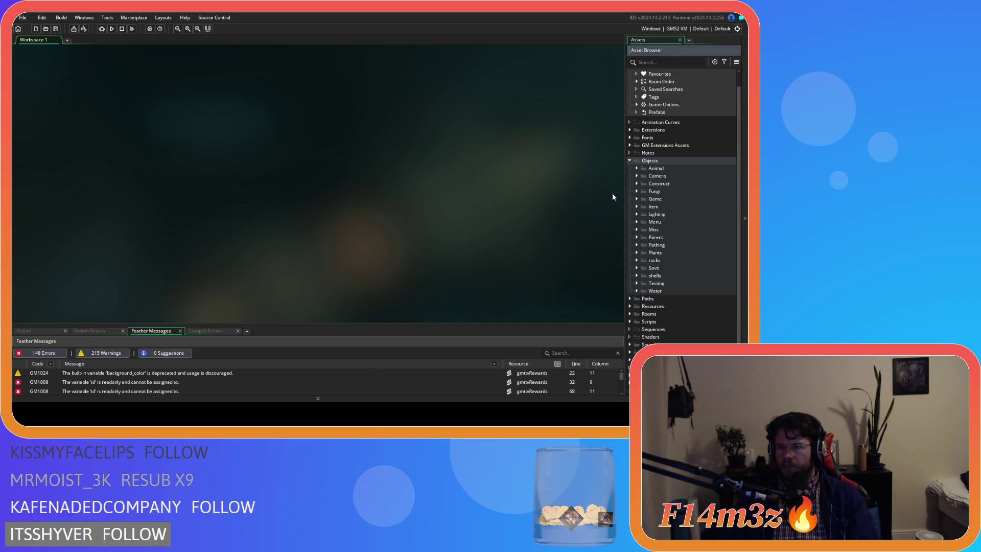
left_click(630, 161)
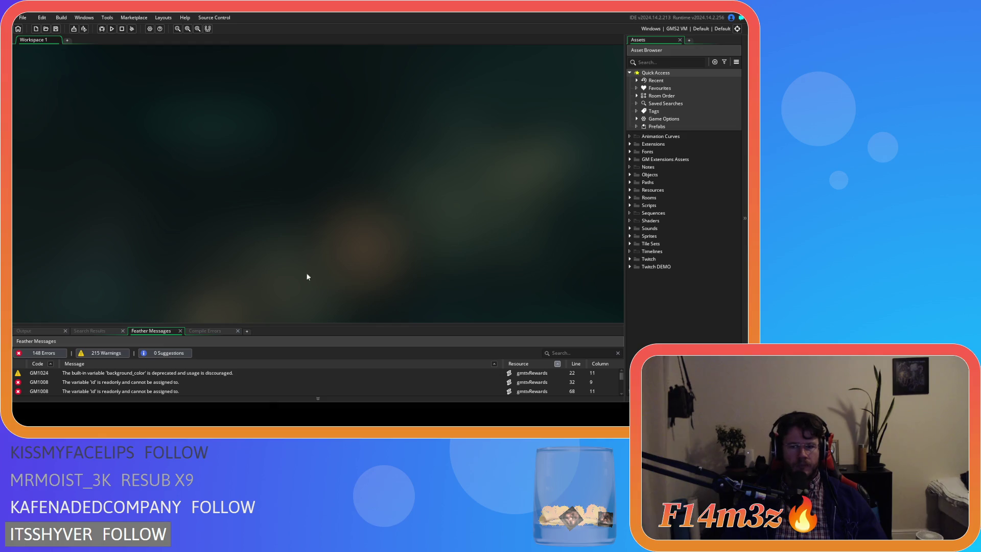
Step: Expand the Objects folder, briefly opening and closing the Construct subfolder
left_click(630, 175)
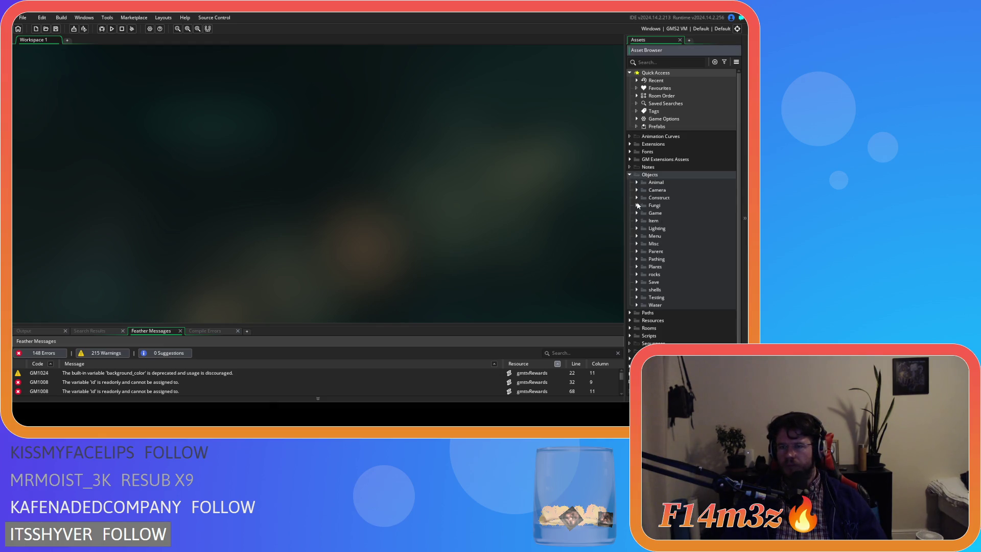
left_click(637, 197)
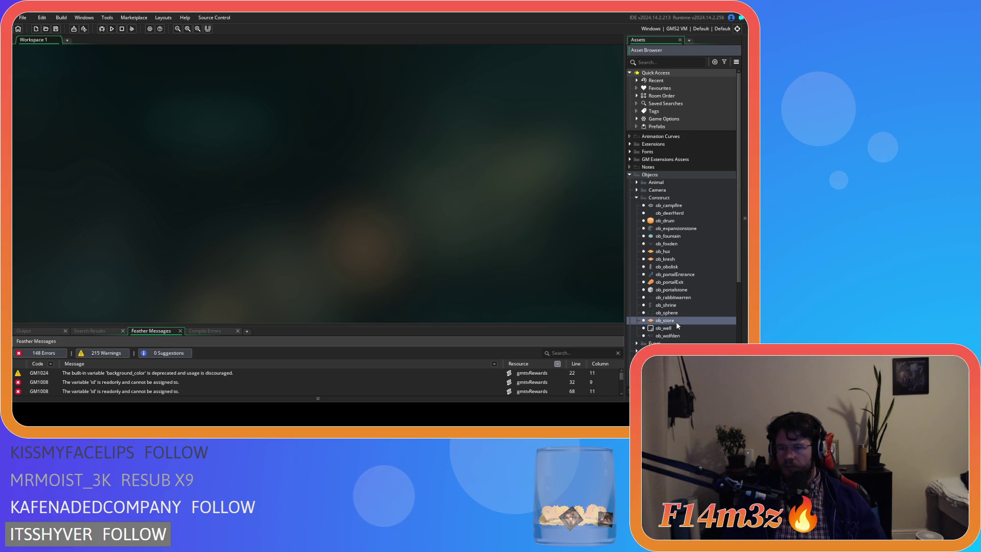
left_click(637, 198)
scroll(655, 262, "down", 1)
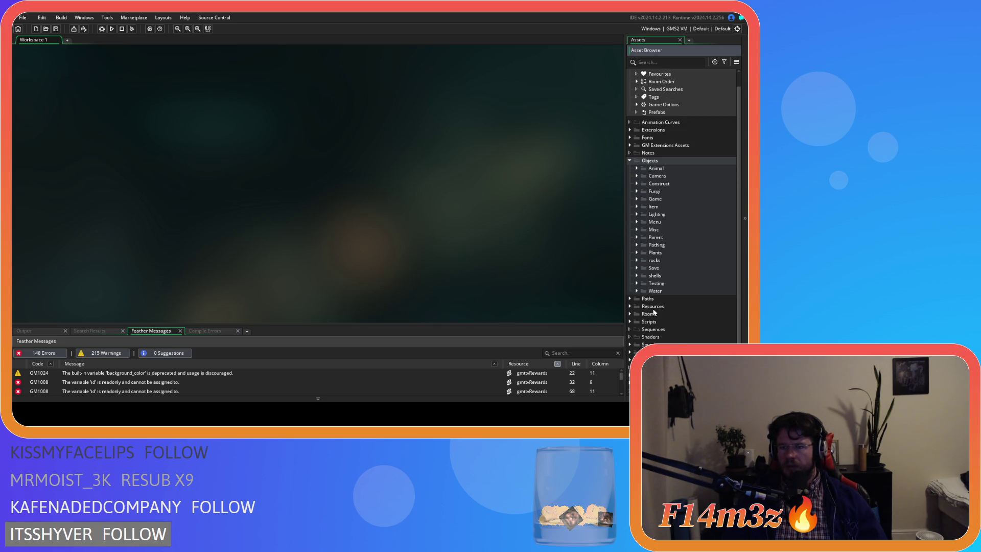
Step: Browse Scripts > Game, selecting sc_fireHeat and sc_carpenterAllocation, and view the folder's actions menu
left_click(629, 321)
scroll(630, 321, "down", 8)
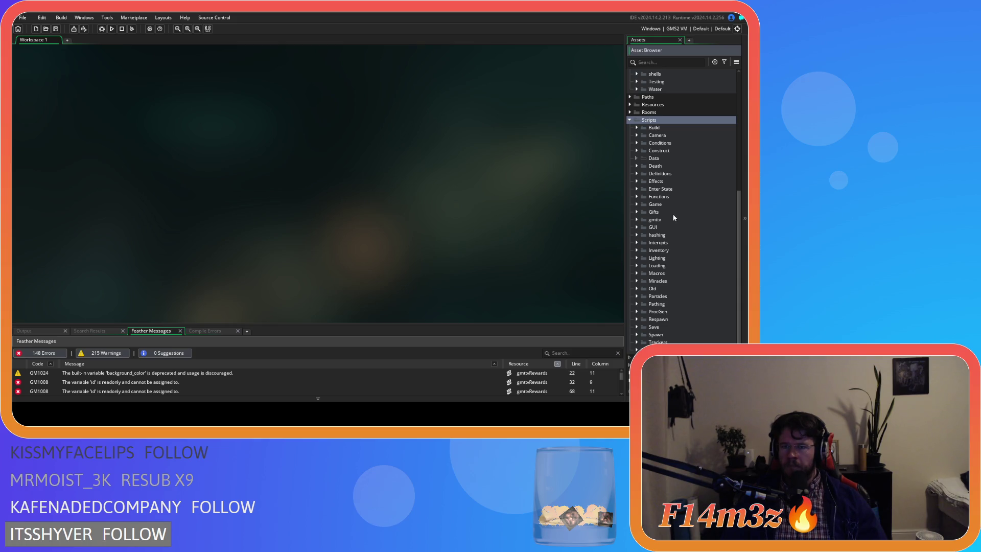
left_click(636, 204)
scroll(643, 216, "down", 2)
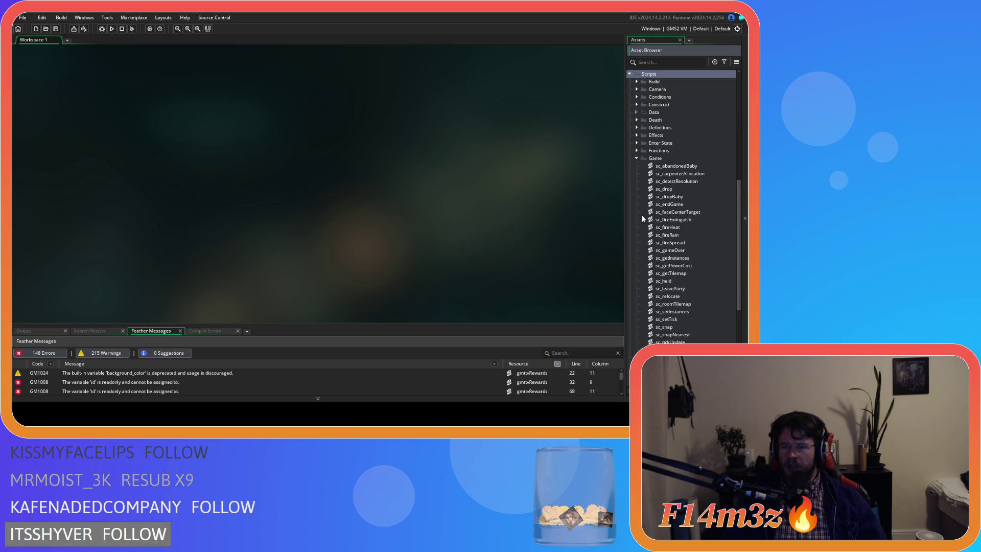
scroll(642, 215, "down", 2)
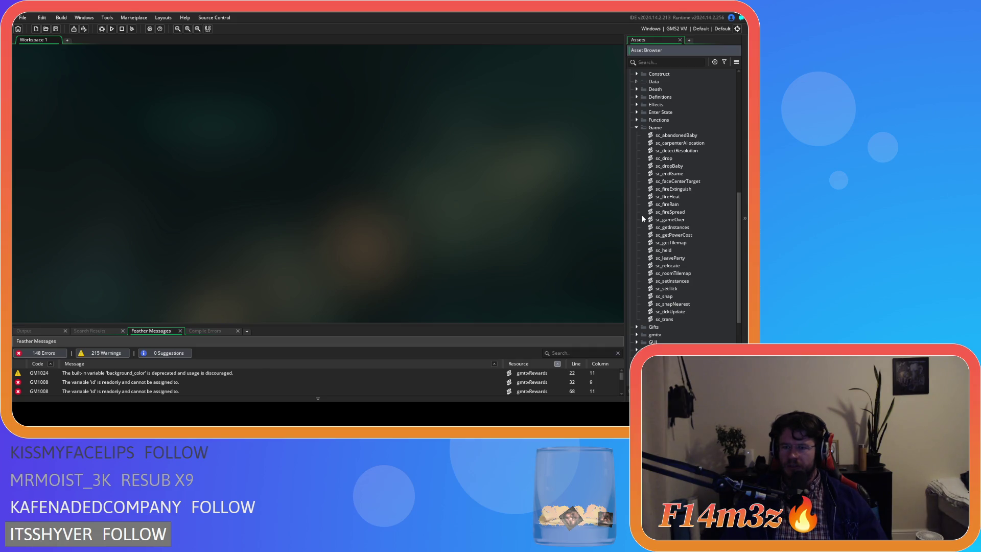
left_click(669, 196)
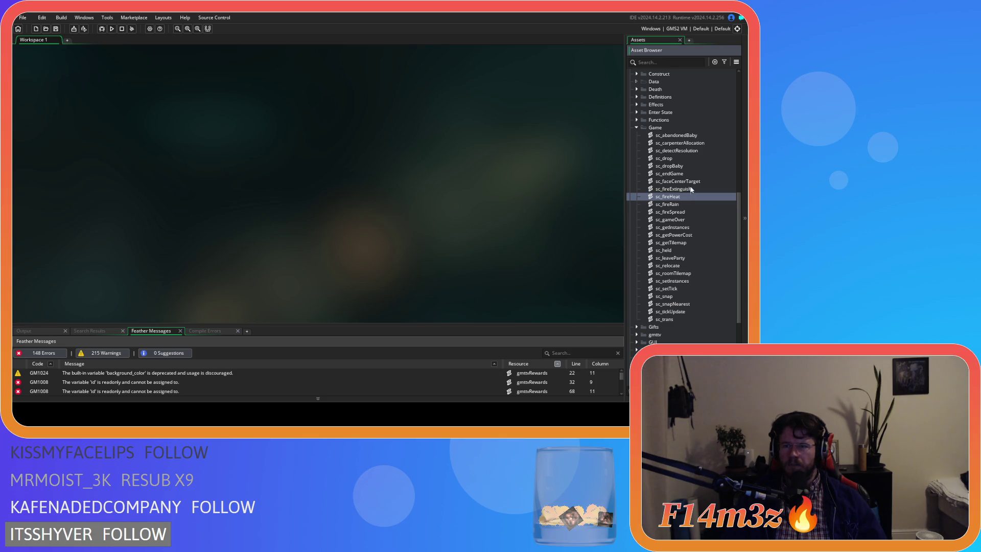
left_click(659, 143)
left_click(656, 128)
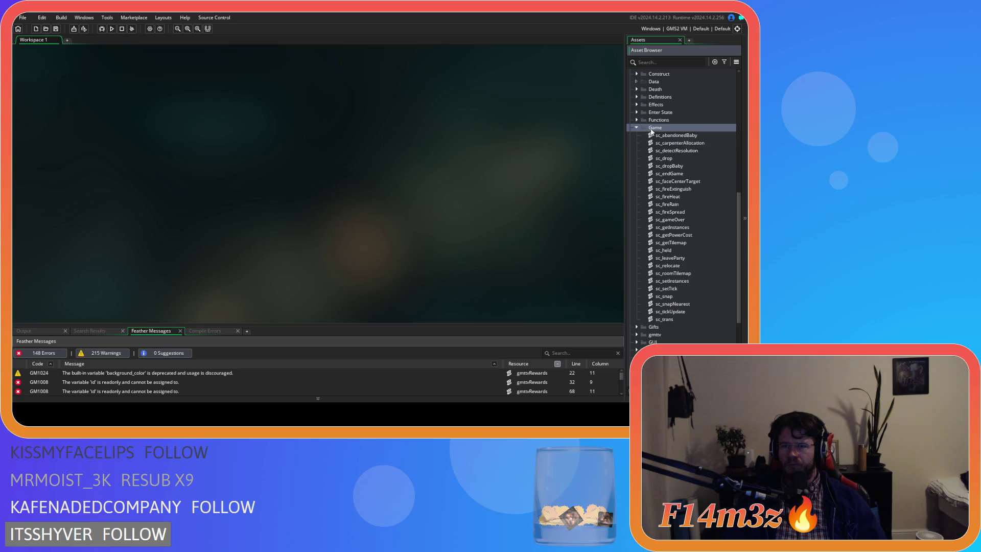
right_click(659, 130)
mouse_move(669, 136)
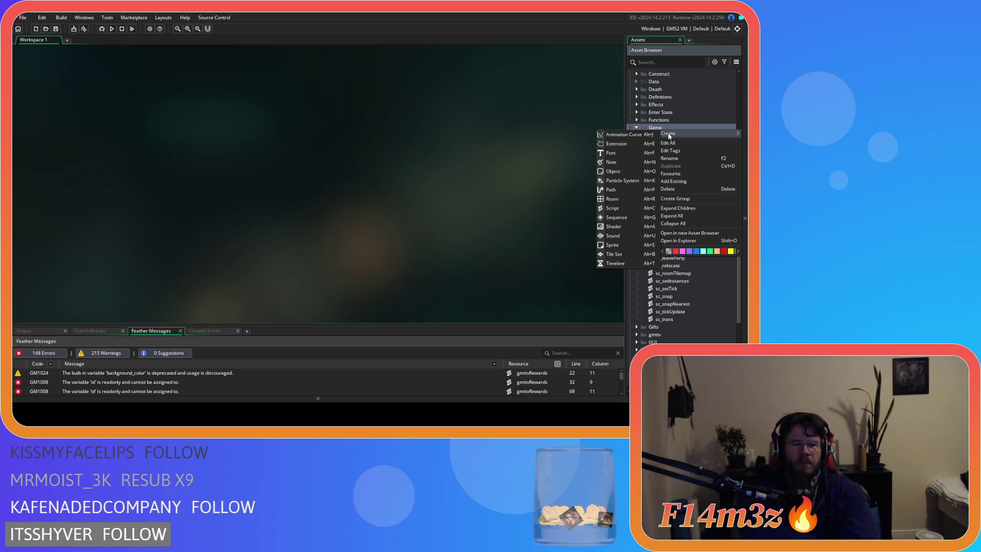
left_click(534, 127)
Step: Expand the Human folder under Objects > Animal to reveal ob_human
scroll(696, 203, "up", 3)
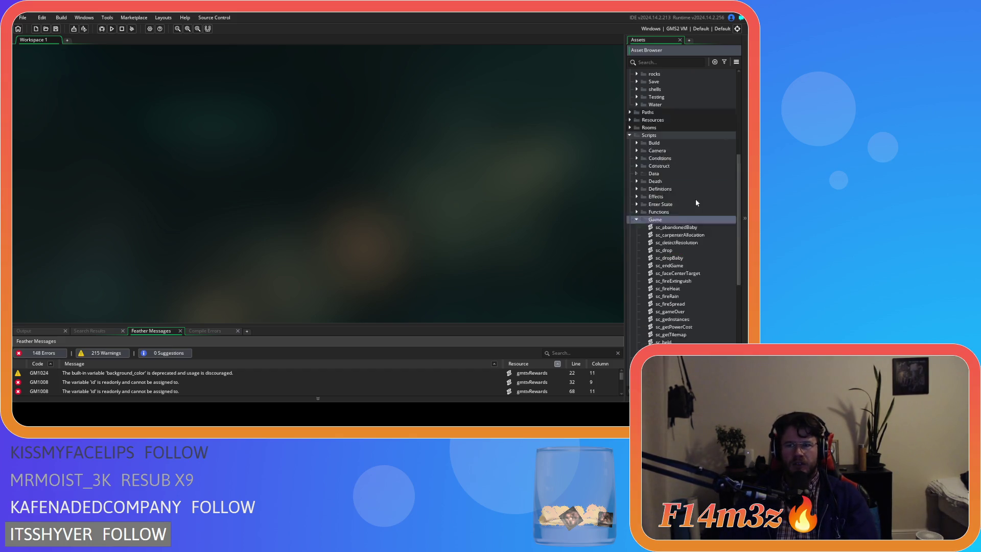
scroll(685, 199, "up", 10)
left_click(644, 190)
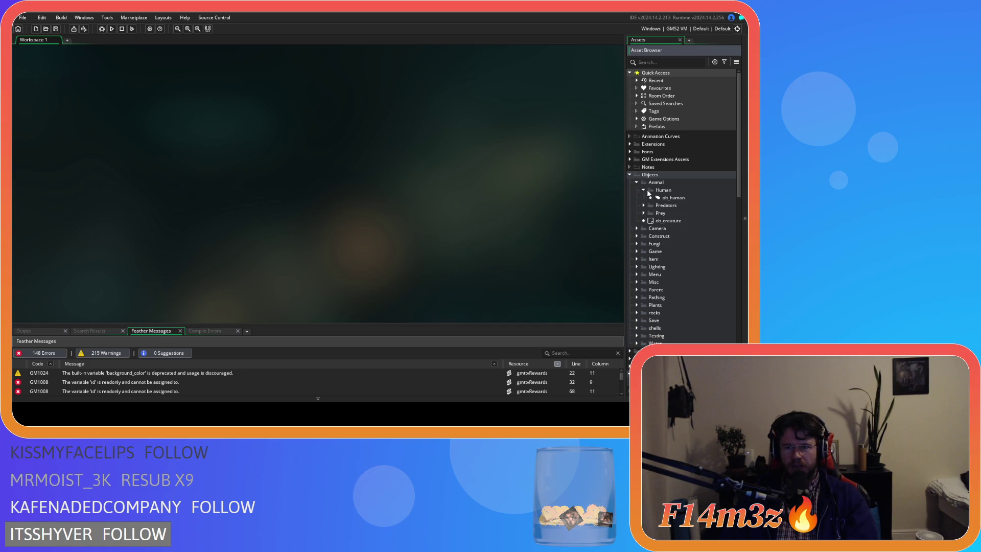
Step: Open ob_human's Step event code and bring the //regulate body temperature block near line 253 into view
double_click(673, 198)
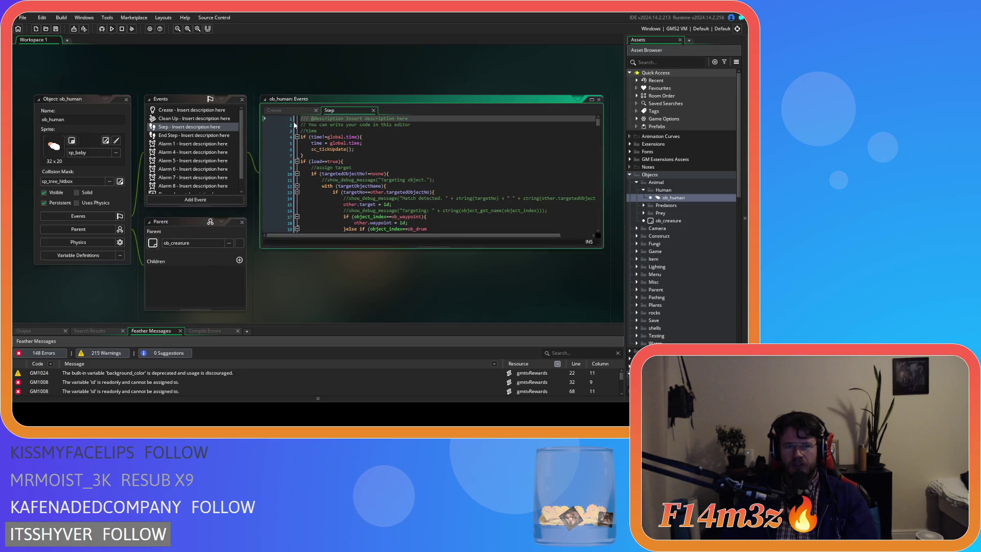
left_click(363, 160)
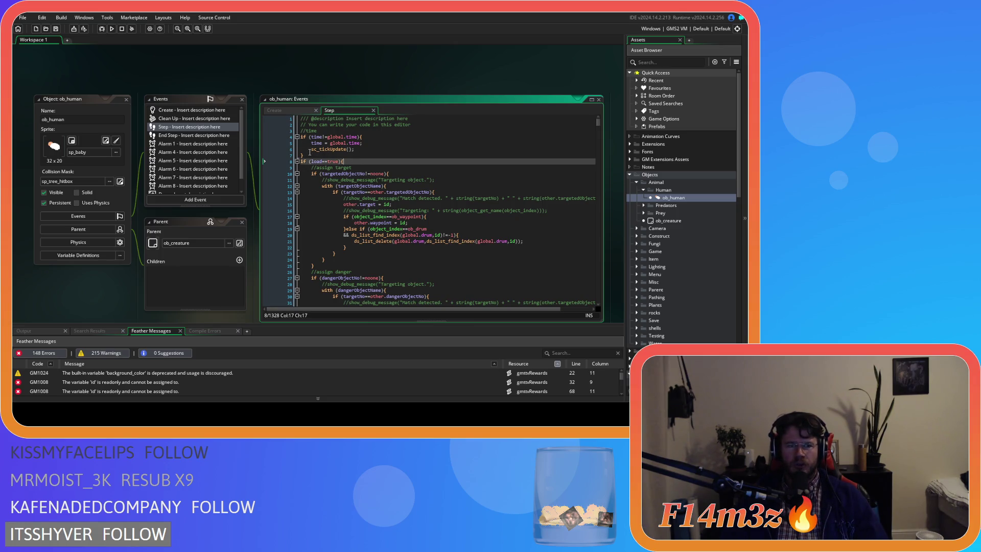
left_click_drag(598, 122, 599, 147)
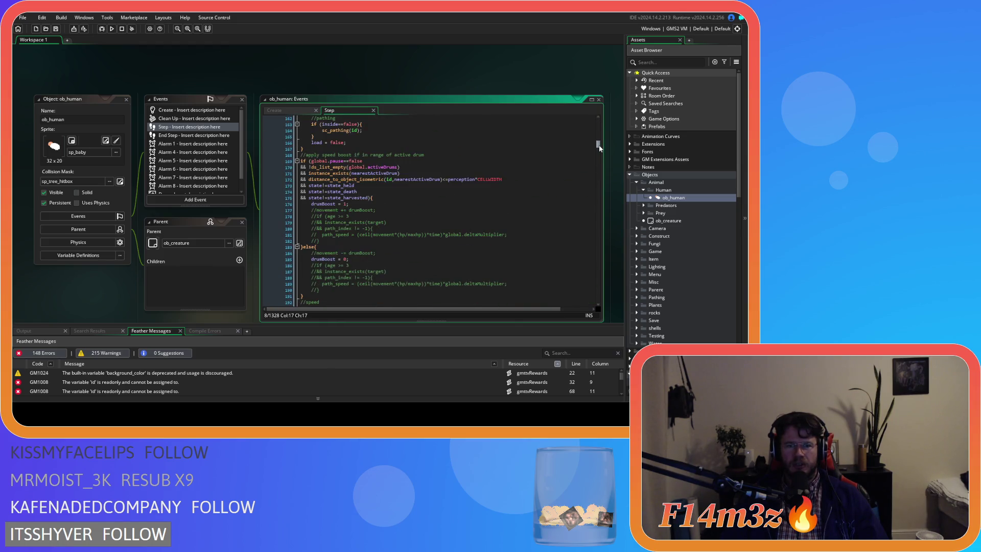
scroll(600, 149, "up", 3)
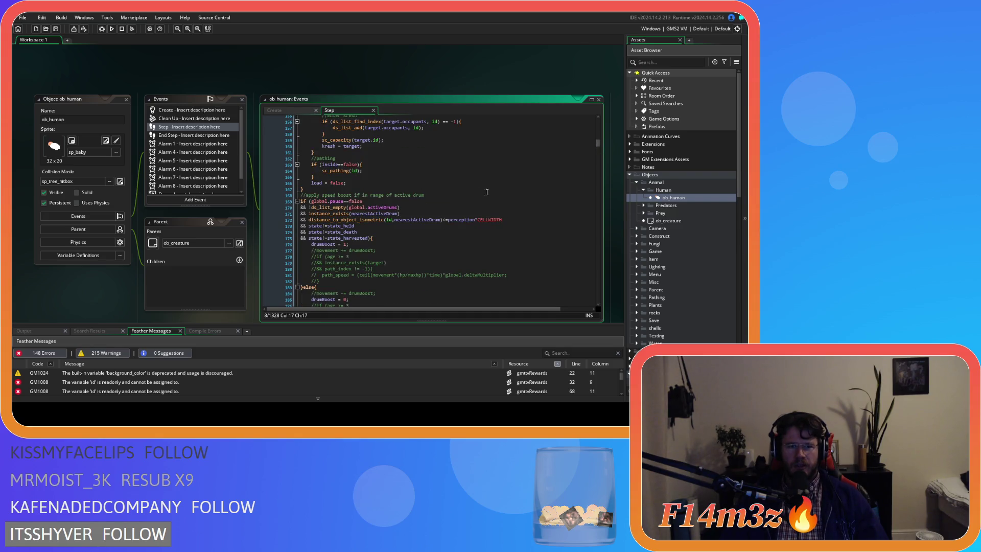
left_click_drag(597, 145, 599, 152)
scroll(431, 180, "down", 3)
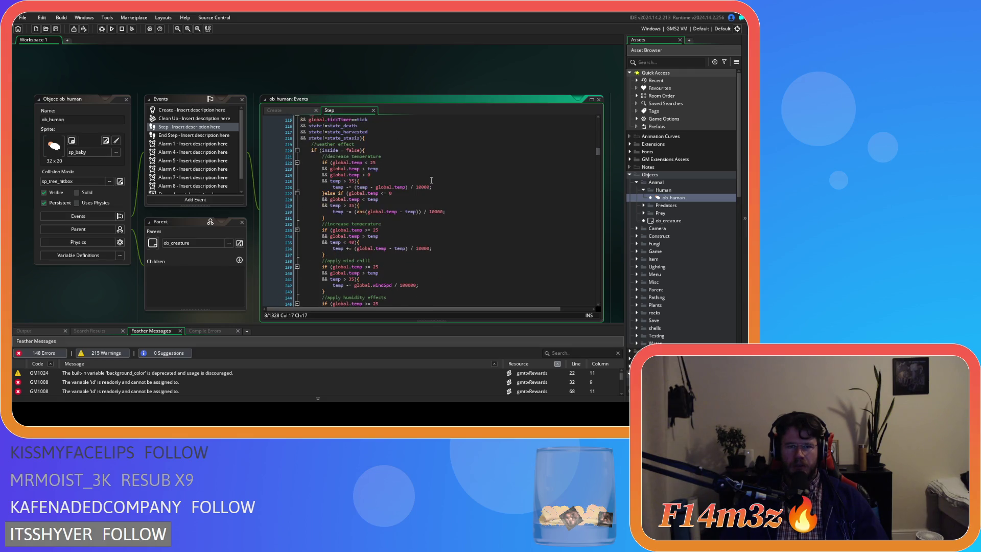
scroll(431, 180, "up", 3)
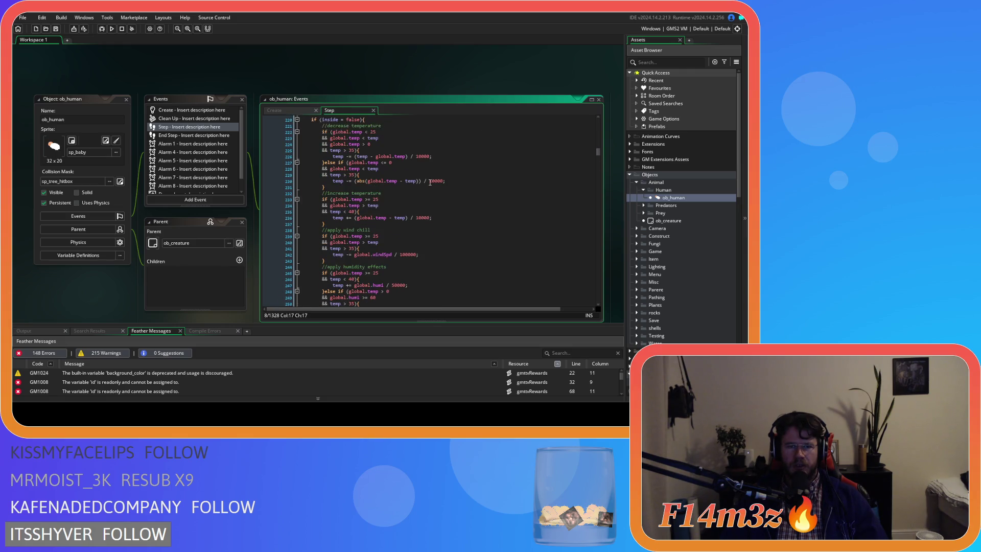
scroll(386, 148, "down", 5)
left_click_drag(317, 203, 394, 227)
scroll(437, 225, "down", 3)
left_click(339, 150)
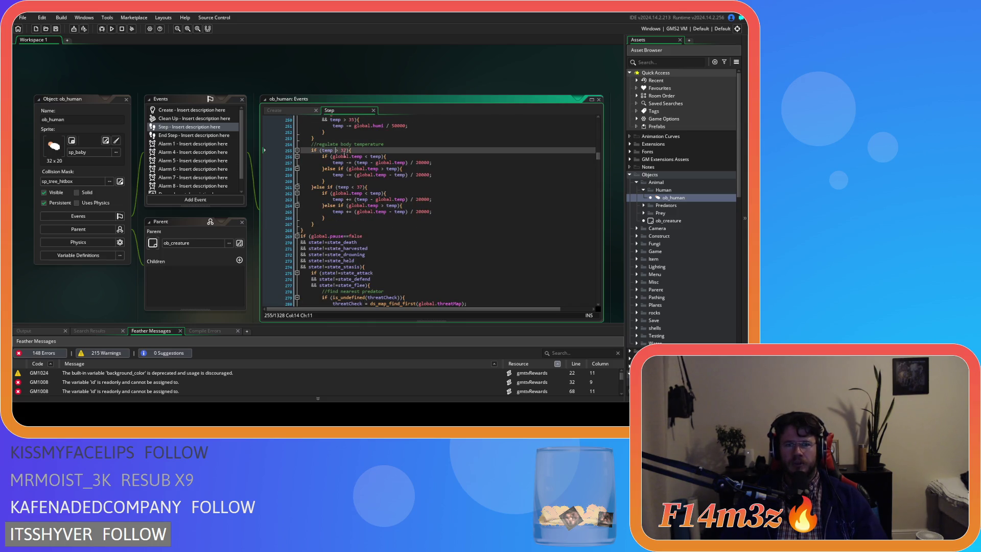
Step: Remove the spaces around the comparison operators on lines 255, 256 and 261, including temp<37
key("BackSpace")
key("BackSpace")
key("Down")
key("Down")
key("Down")
key("Right")
key("Right")
key("Right")
key("Delete")
key("Right")
key("Delete")
key("Up")
key("Up")
key("Up")
key("End")
left_click(366, 156)
key("Delete")
key("Right")
Step: Tighten the global.temp comparisons on lines 262 and 264 to global.temp>temp, then save
key("Delete")
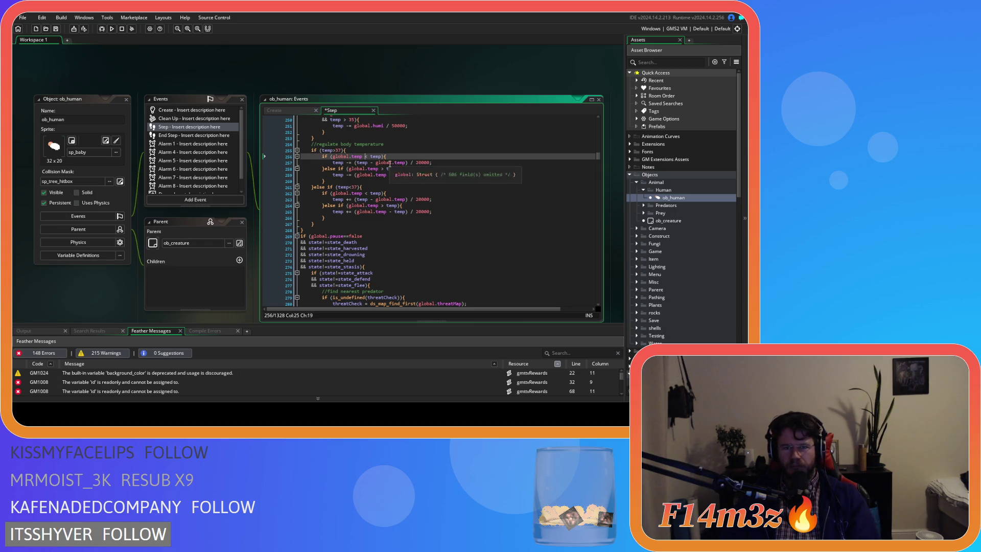
left_click(363, 193)
key("Right")
key("Delete")
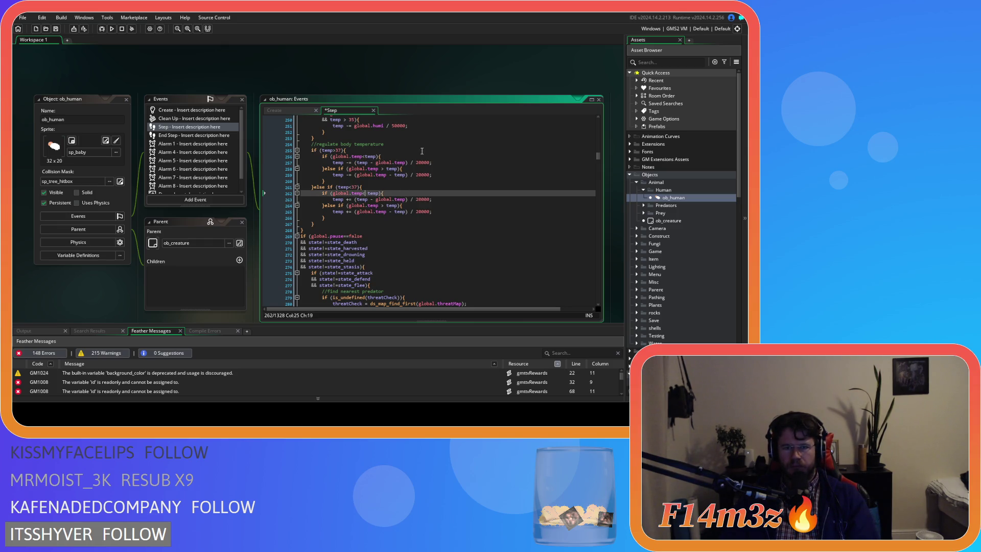
left_click(371, 205)
key("Delete")
key("Right")
key("Delete")
key("ctrl+s")
Step: Strip spaces on lines 257–259, giving (temp-global.temp)/20000 and a tight greater-than comparison
left_click(458, 175)
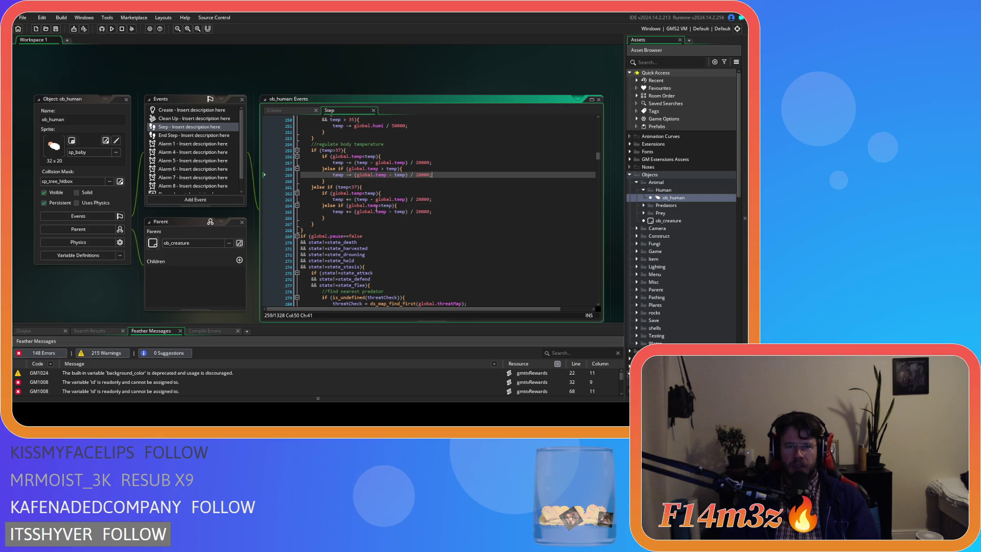
left_click(370, 162)
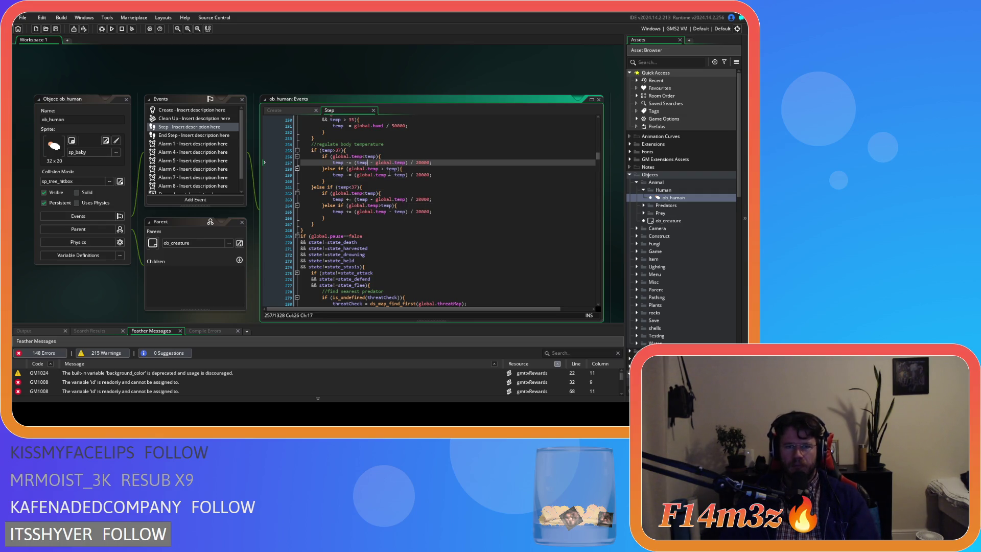
key("Delete")
key("Right")
key("Delete")
left_click(406, 162)
key("BackSpace")
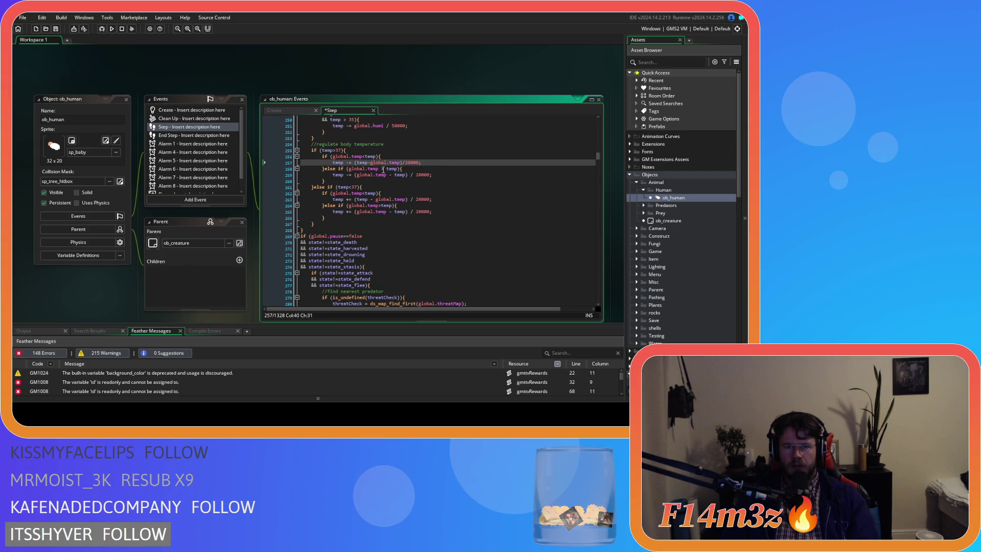
left_click(383, 168)
key("BackSpace")
key("Right")
key("Delete")
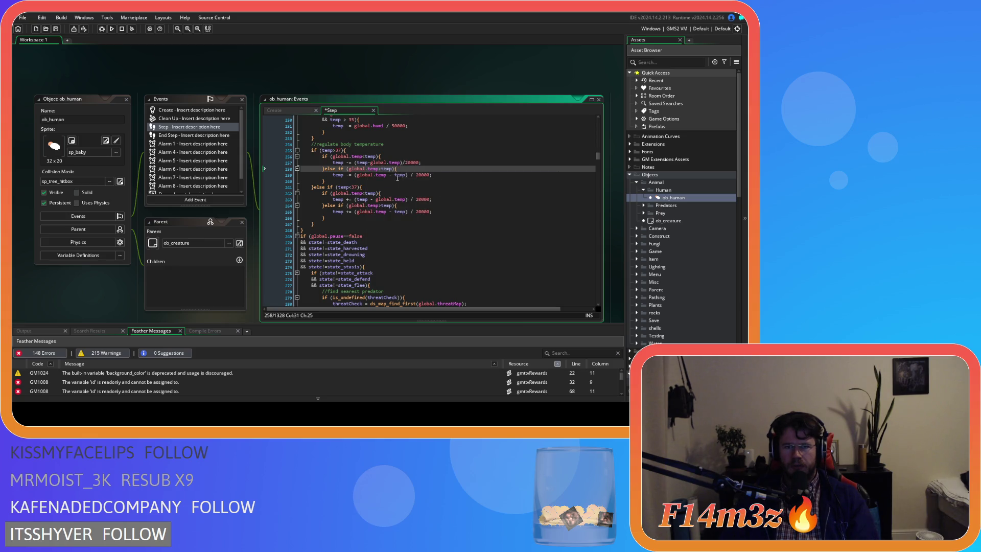
left_click(394, 174)
key("BackSpace")
key("Left")
key("BackSpace")
left_click(409, 175)
key("Delete")
key("Right")
Step: Tighten the formulas on lines 263 and 265 to (global.temp-temp)/20000 and save the code
key("Delete")
left_click(372, 199)
key("BackSpace")
key("Delete")
left_click(403, 200)
key("Delete")
left_click(412, 210)
key("BackSpace")
key("Right")
key("Delete")
left_click(388, 211)
key("BackSpace")
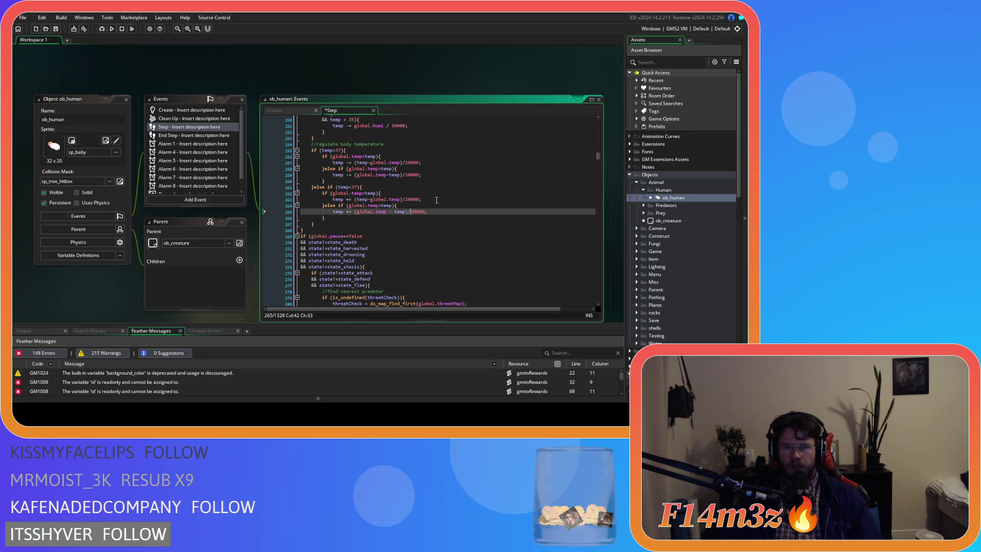
key("Delete")
key("End")
key("ctrl+s")
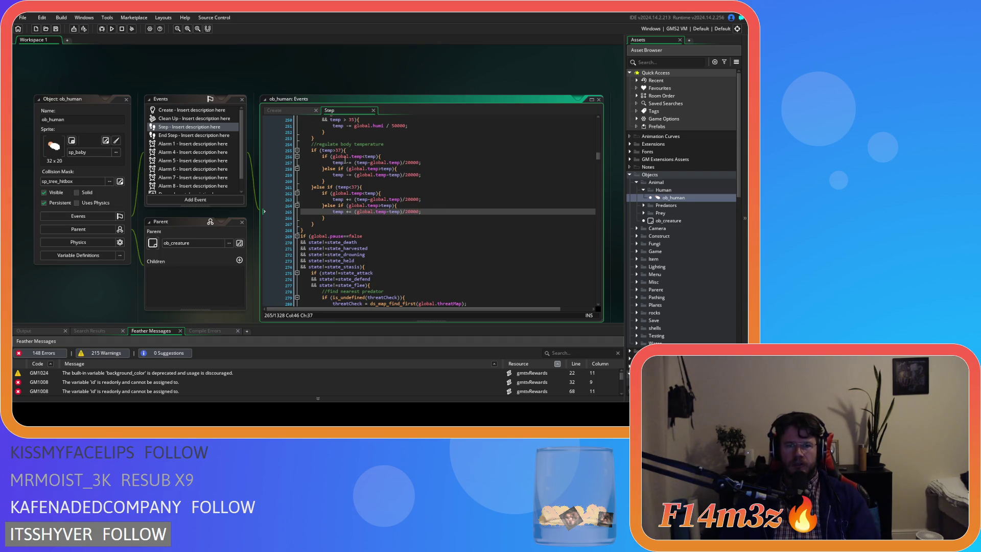
left_click(344, 150)
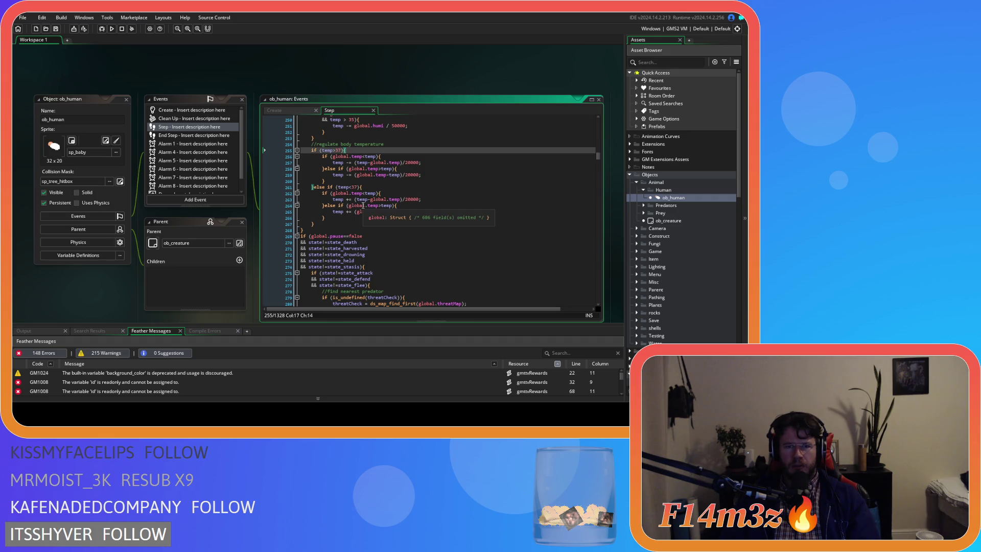
left_click(401, 156)
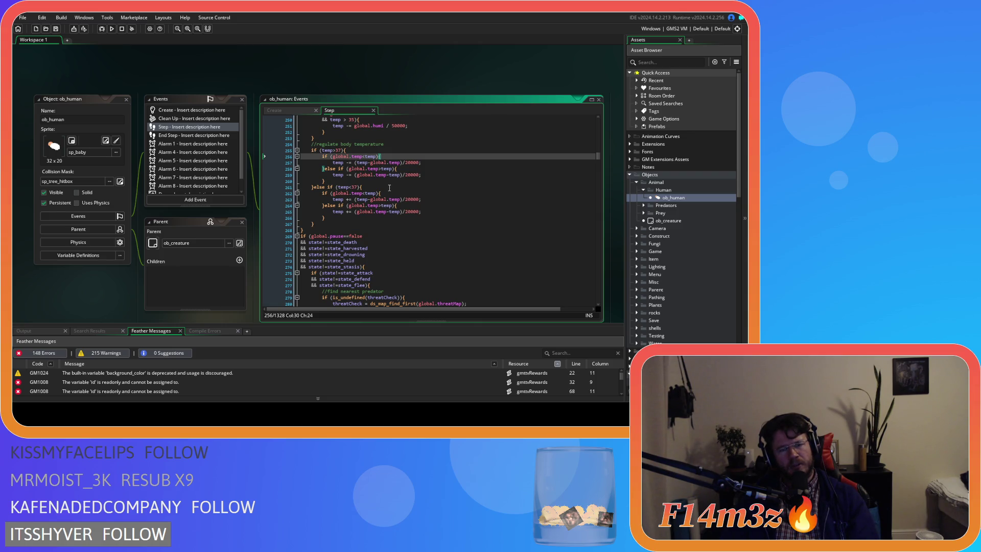
double_click(347, 157)
mouse_move(349, 161)
left_mouse_down()
mouse_move(363, 163)
mouse_move(333, 158)
mouse_move(364, 162)
left_mouse_up()
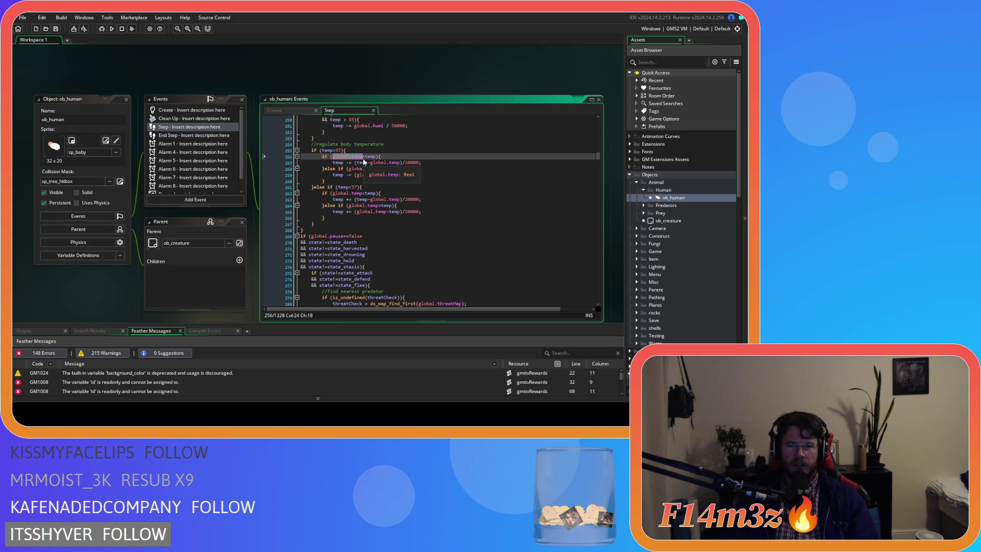
key("End")
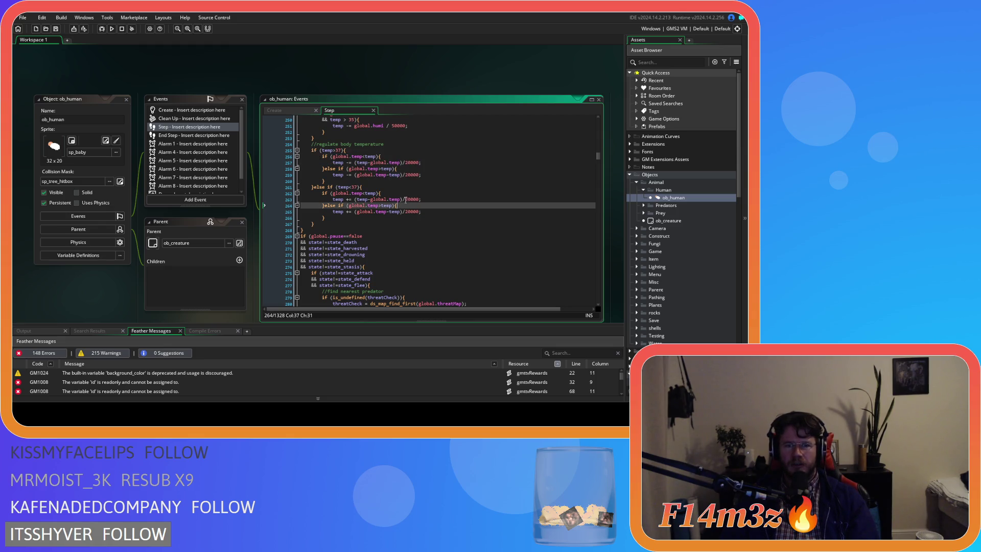
left_click_drag(333, 158, 363, 160)
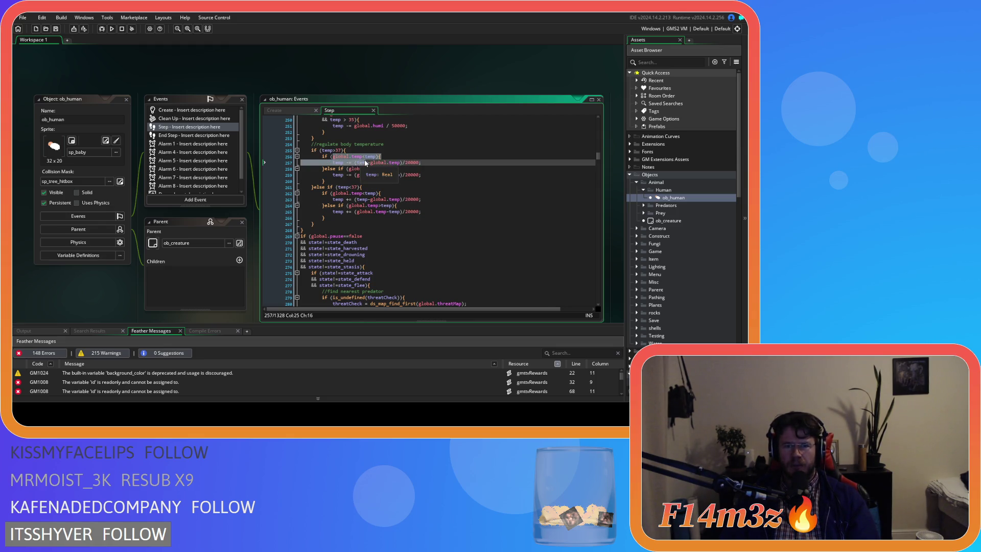
left_click(339, 159)
left_click(401, 157)
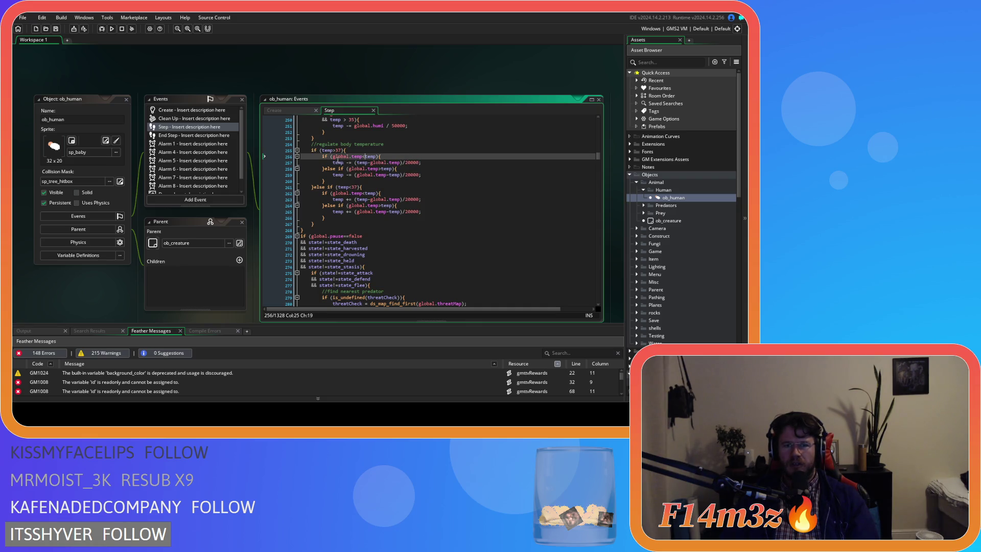
left_click_drag(332, 157, 363, 158)
left_click(396, 158)
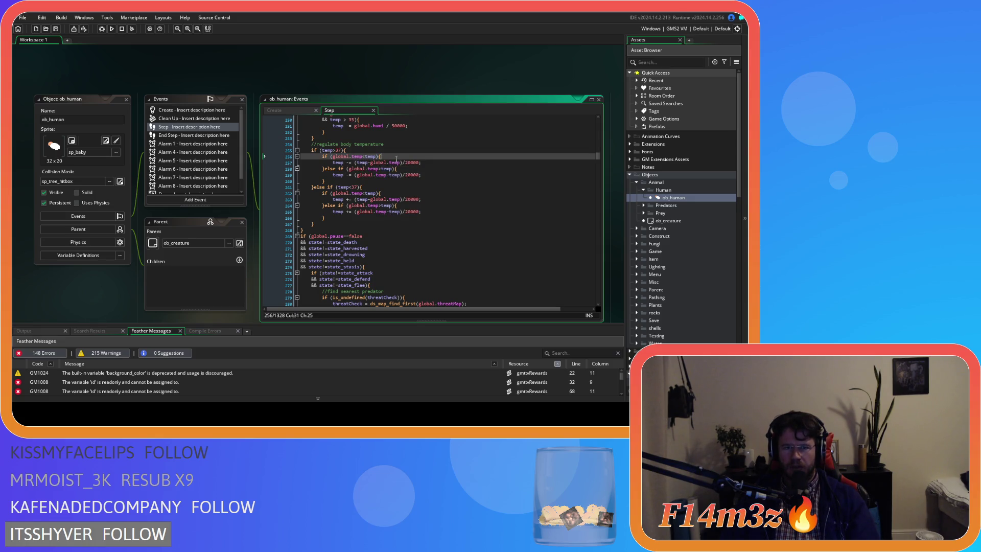
double_click(340, 163)
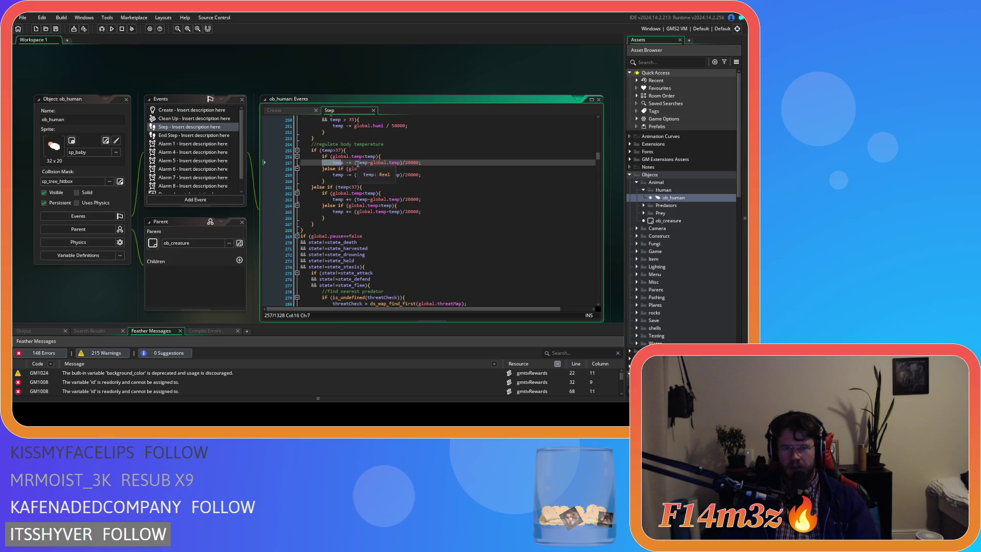
double_click(362, 162)
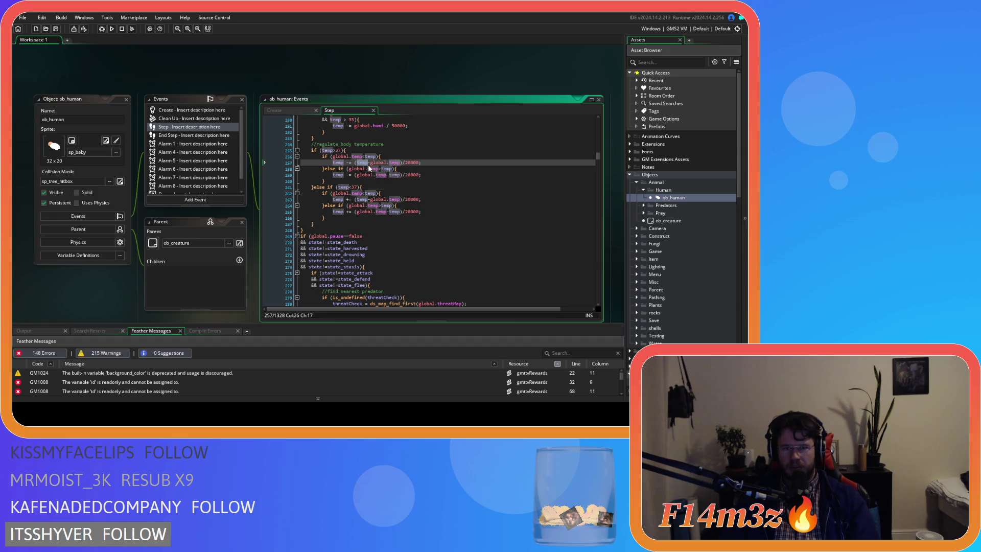
left_click_drag(370, 163, 401, 163)
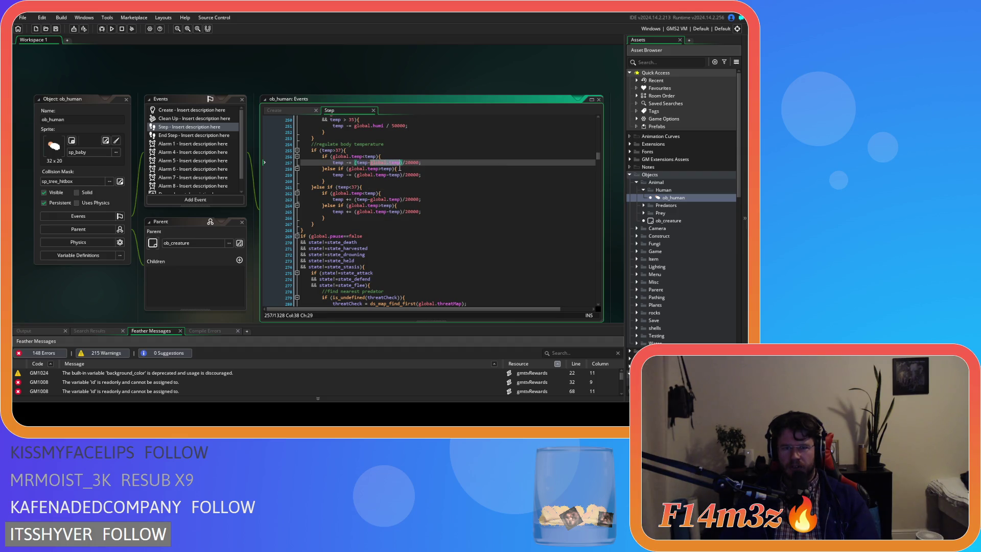
left_click(407, 163)
left_click(422, 163)
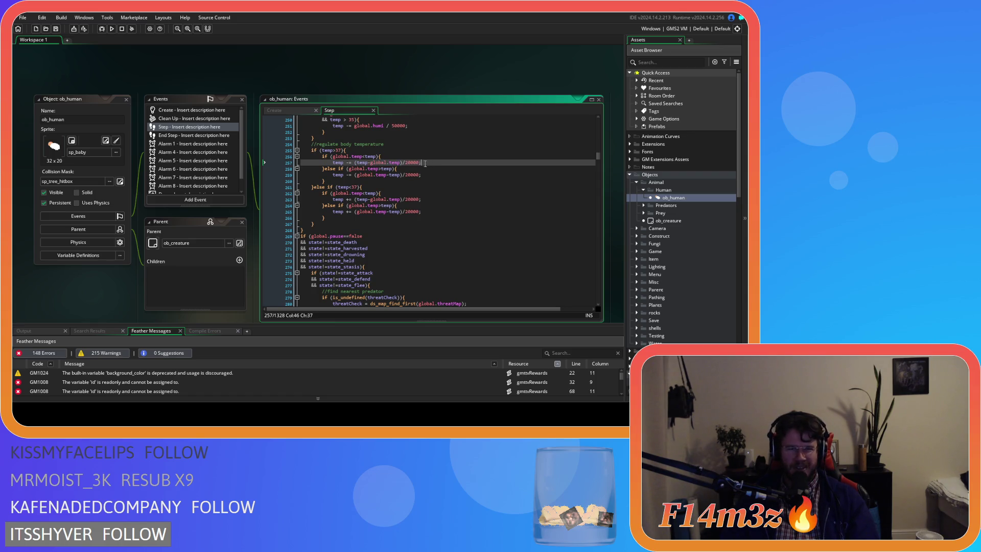
left_click_drag(403, 162, 420, 163)
double_click(415, 163)
left_click(427, 167)
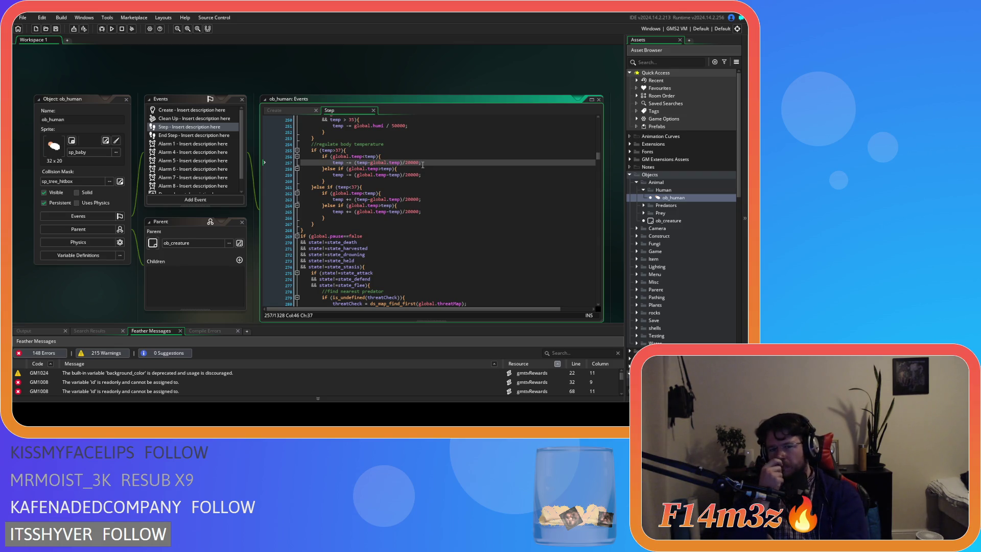
left_click(404, 162)
left_click_drag(421, 163, 420, 164)
left_click(428, 162)
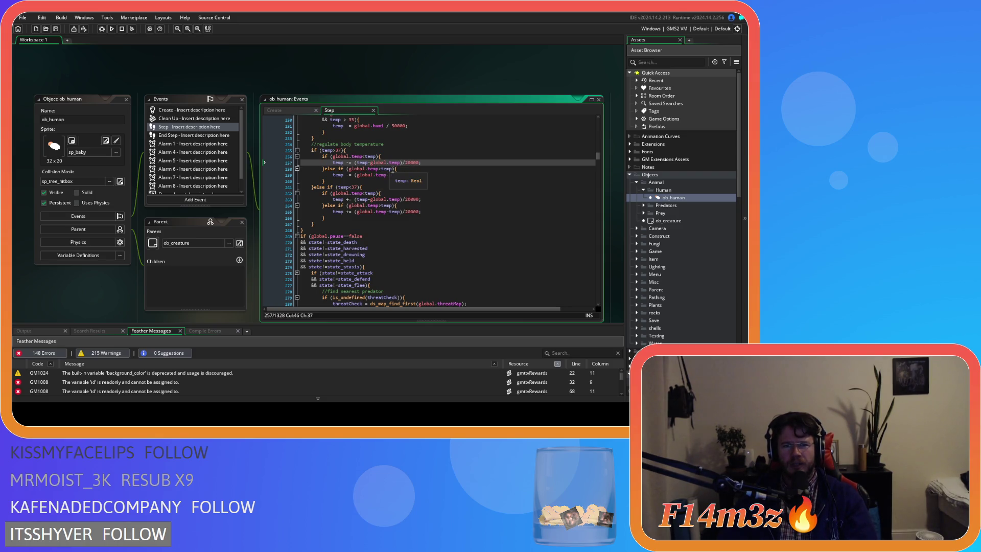
Step: Delete 'if (global.temp>temp)' on lines 258 and 264 so each reads }else{, and save
left_click_drag(391, 169, 355, 168)
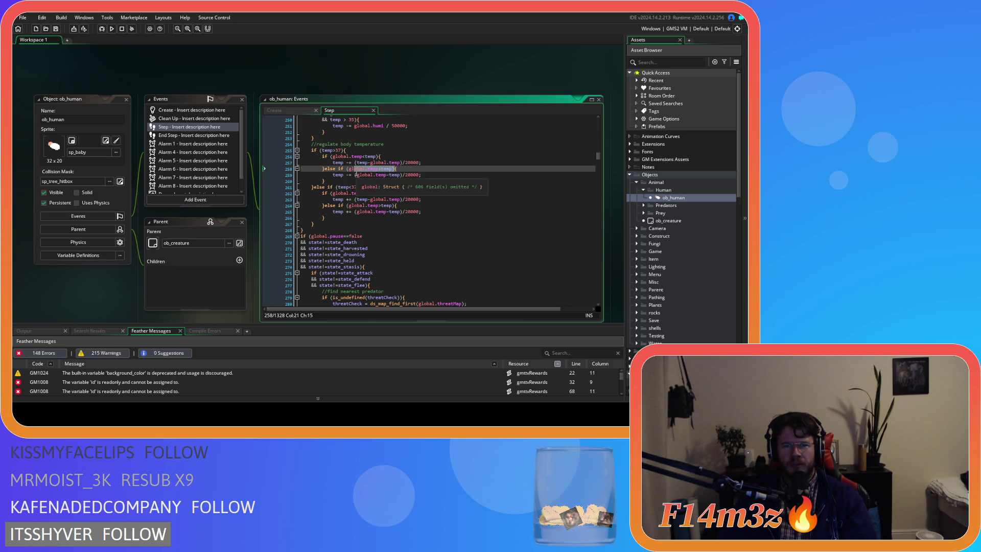
left_click_drag(355, 173, 340, 174)
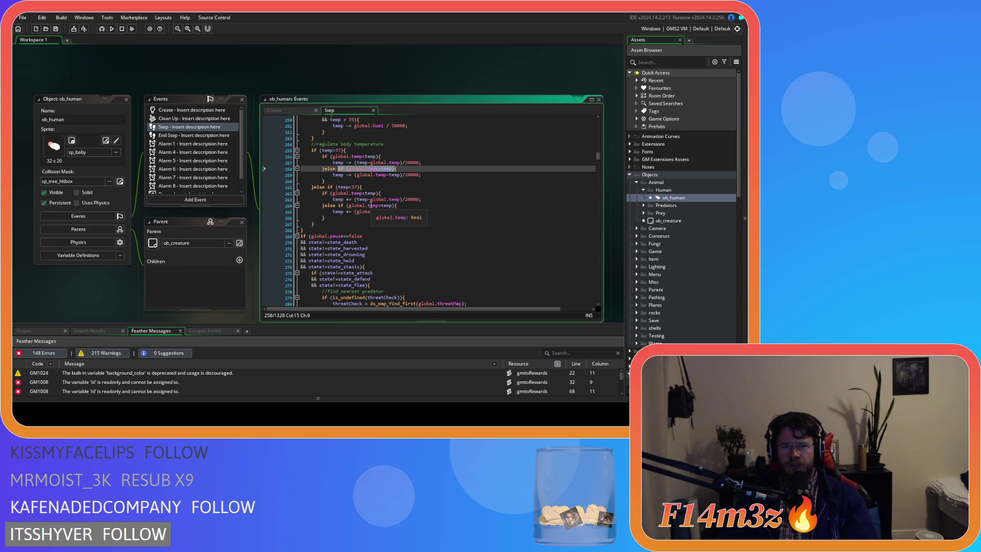
key("BackSpace")
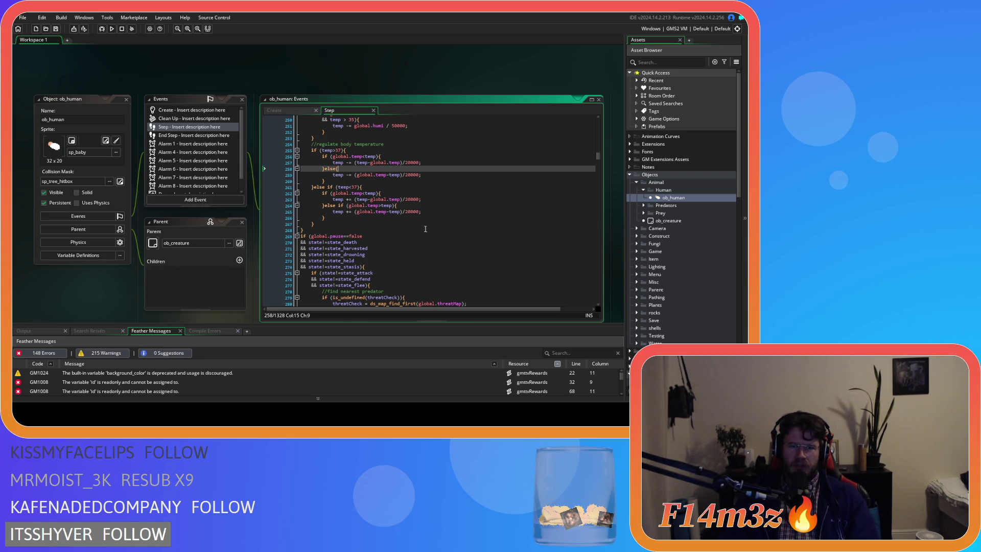
left_click_drag(393, 205, 337, 207)
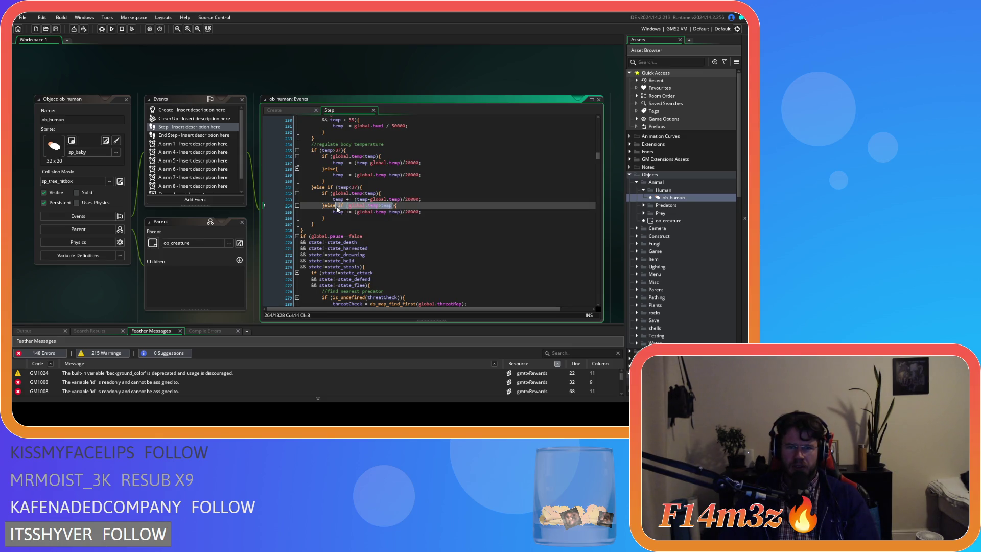
key("BackSpace")
key("ctrl+s")
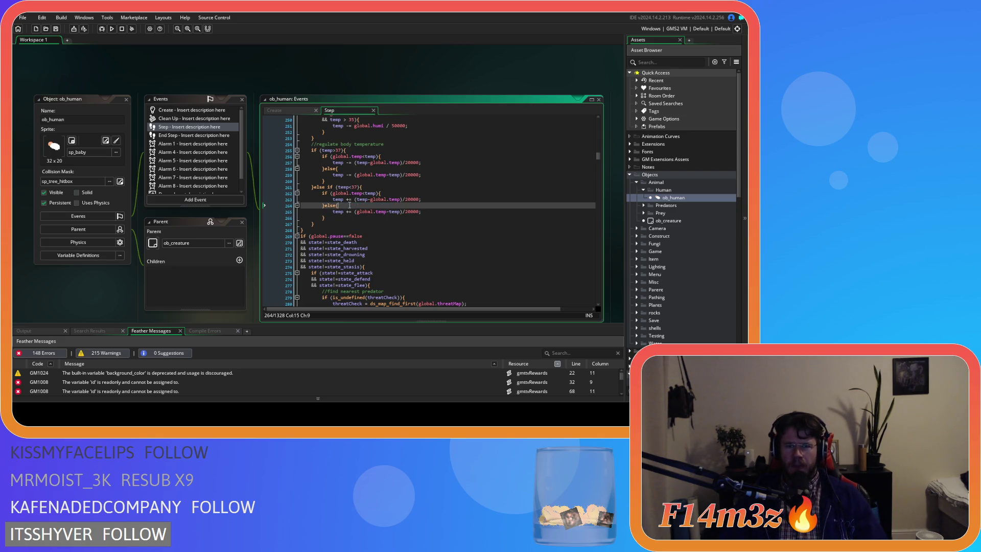